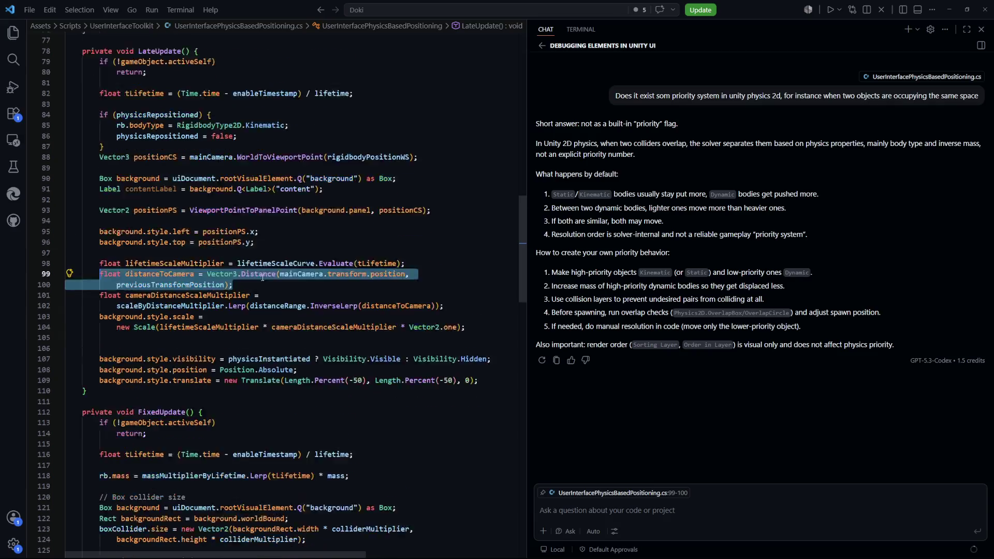
Inspect the distanceToCamera, InverseLerp and scaleByDistanceMultiplier code on line 102 of LateUpdate.
click(144, 243)
scroll(143, 237, down, 1)
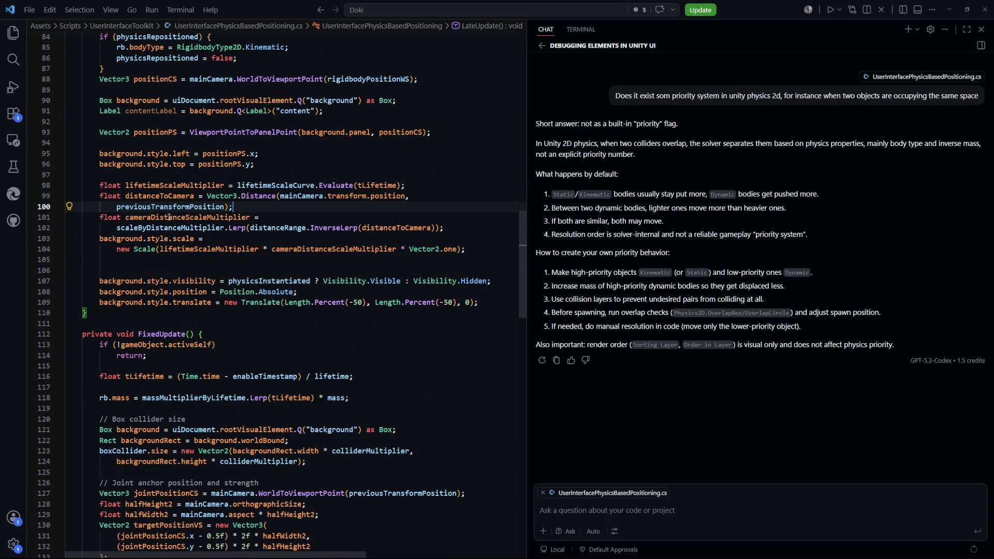
click(278, 238)
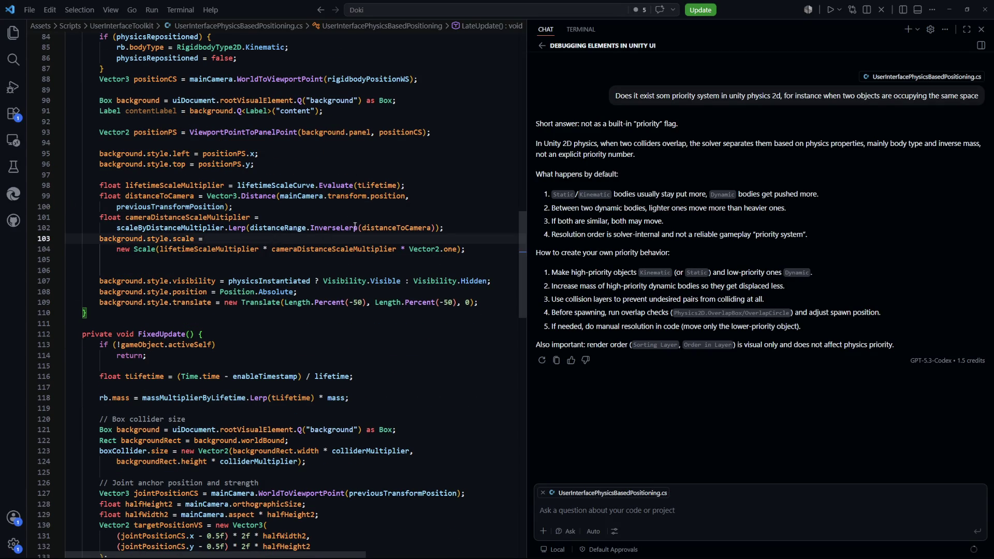
double_click(389, 228)
mouse_move(255, 227)
mouse_down()
mouse_move(441, 232)
mouse_move(250, 229)
mouse_up()
click(441, 230)
double_click(171, 228)
Delete the stray blank line after the scale assignment and return to Unity to recompile.
click(309, 314)
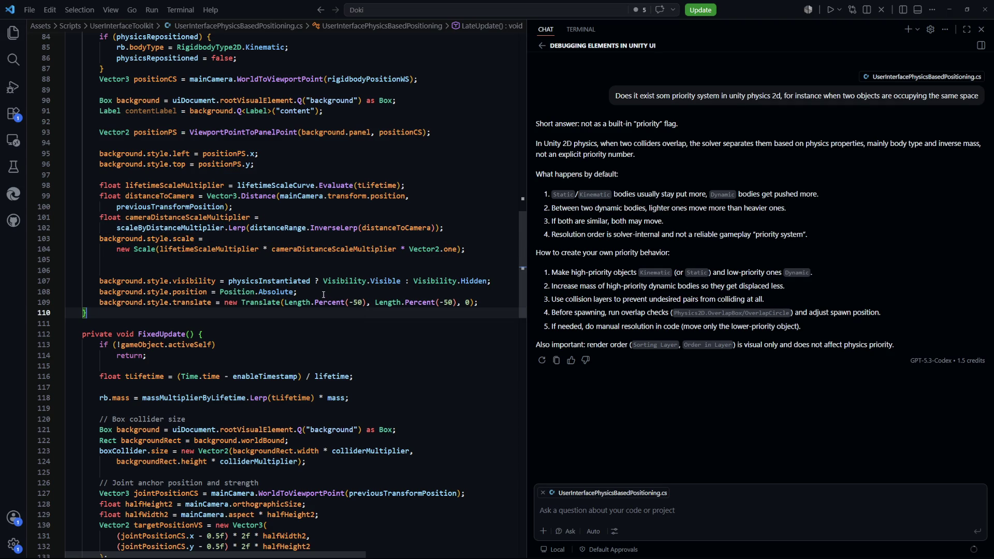
click(269, 257)
key(BackSpace)
click(377, 322)
key(alt+Tab)
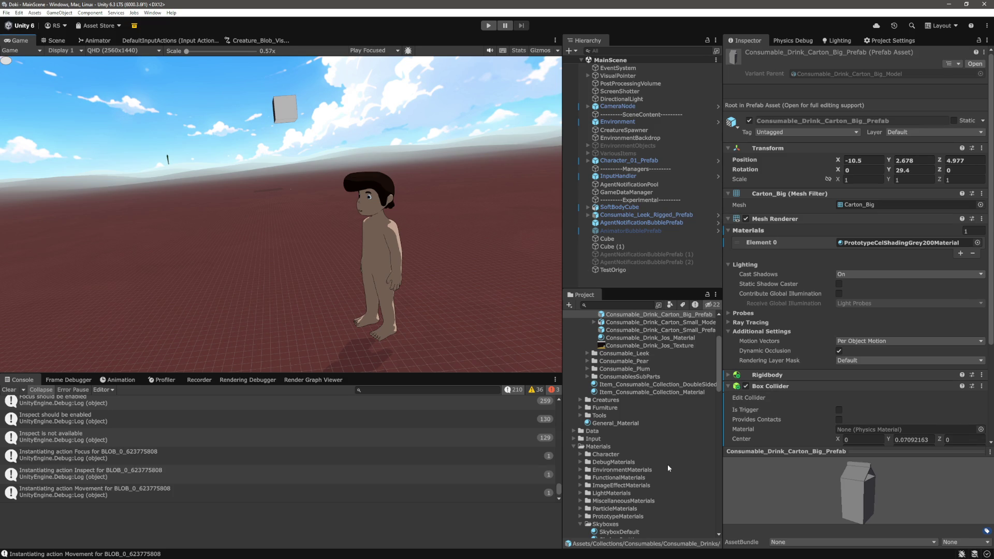
Select AgentNotificationBubblePrefab and expand its Distance Range and Scale By Distance Multiplier settings.
scroll(657, 449, down, 15)
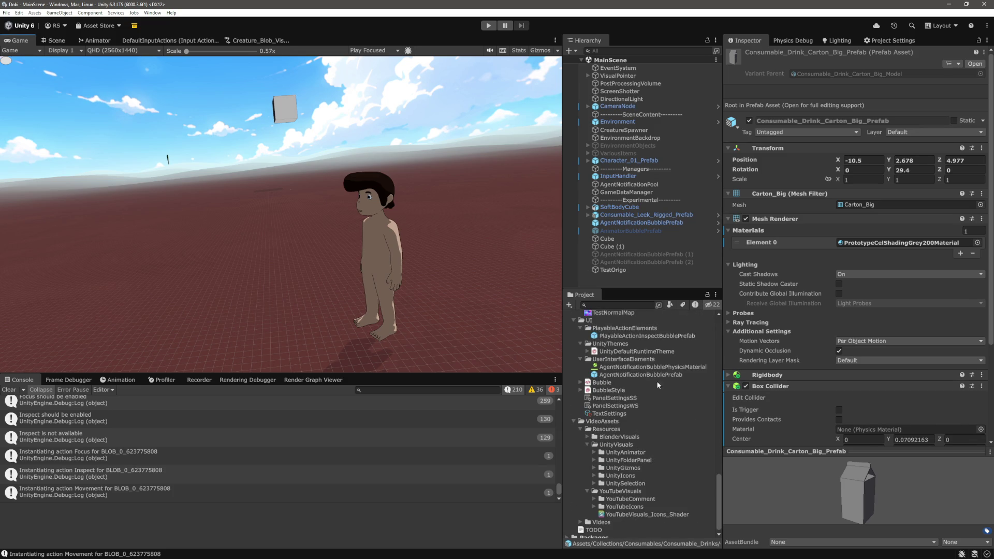
click(640, 374)
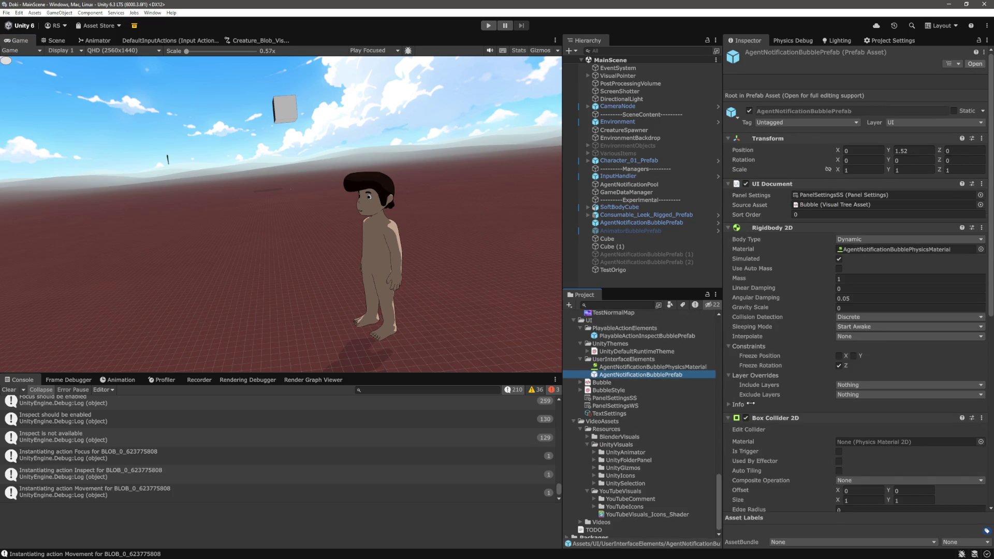
scroll(784, 403, down, 10)
click(751, 473)
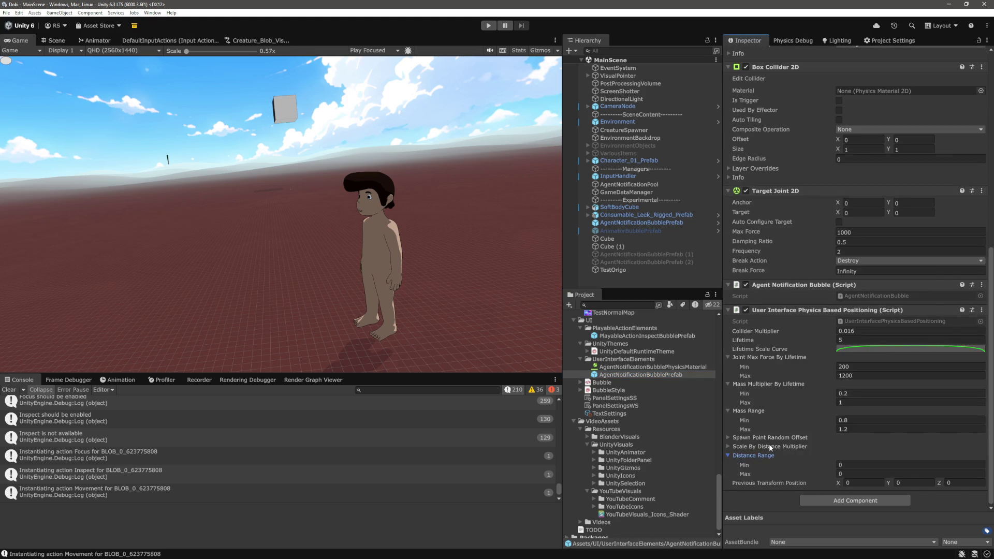
click(766, 446)
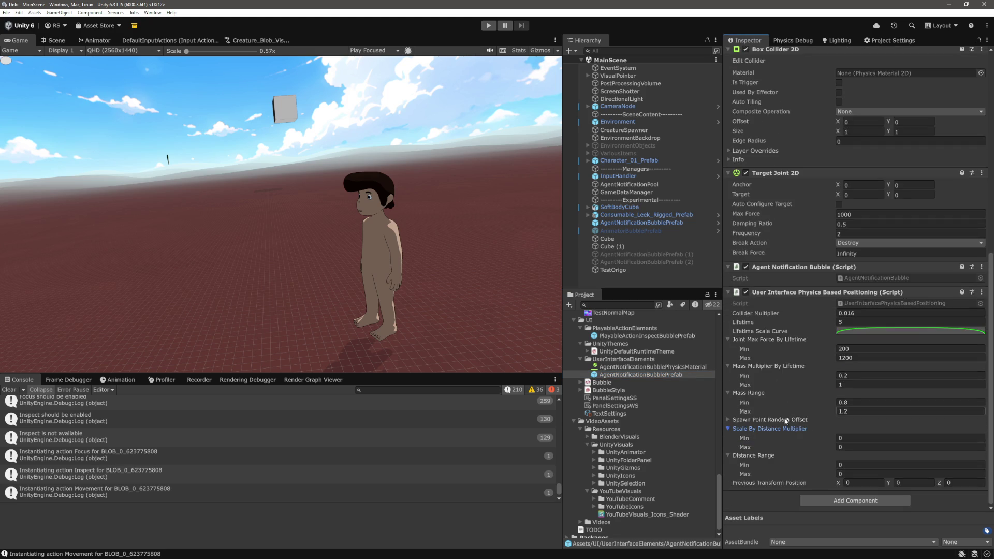
Set Distance Range to 0–10 and Scale By Distance Multiplier to 0.1–1, then enter play mode.
click(869, 465)
key(Tab)
text(10)
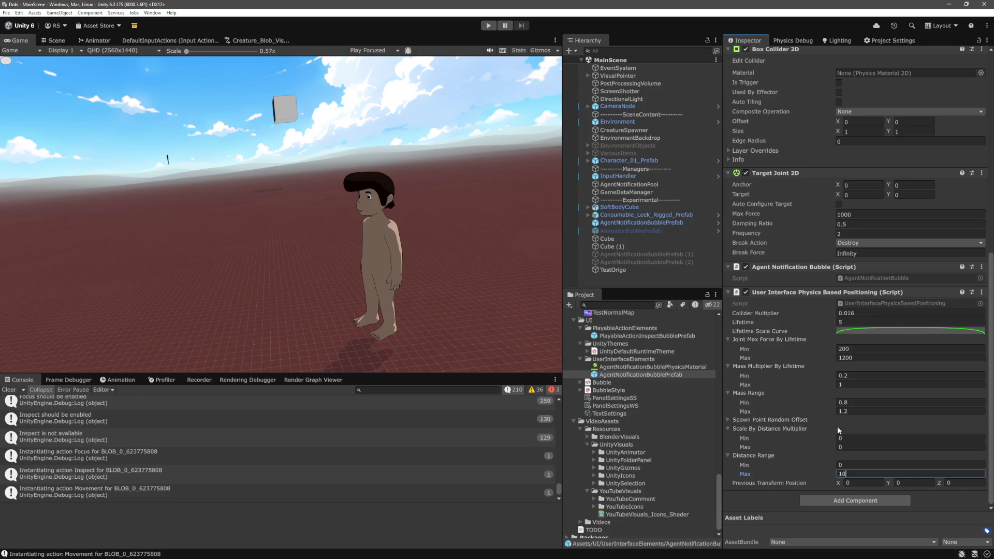
click(875, 438)
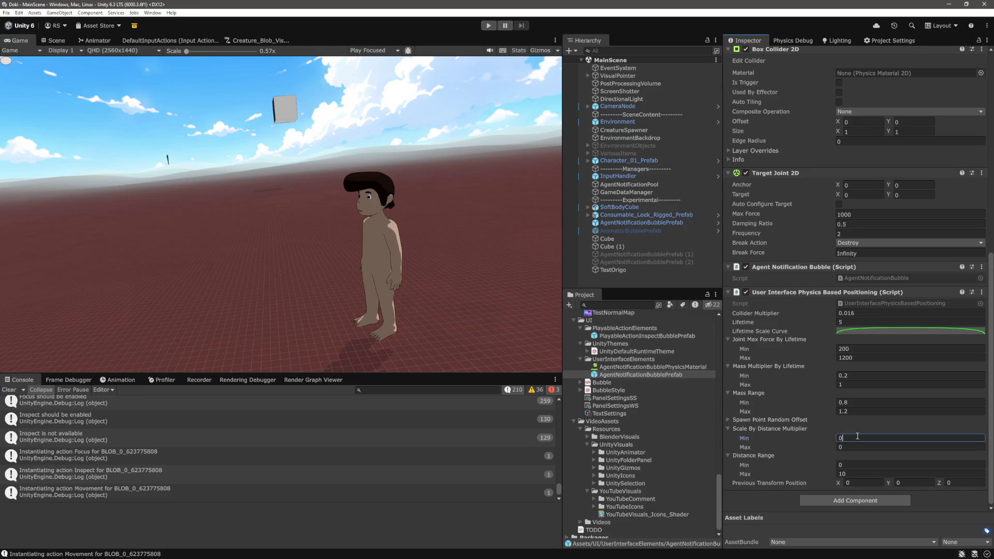
text(.1)
click(879, 447)
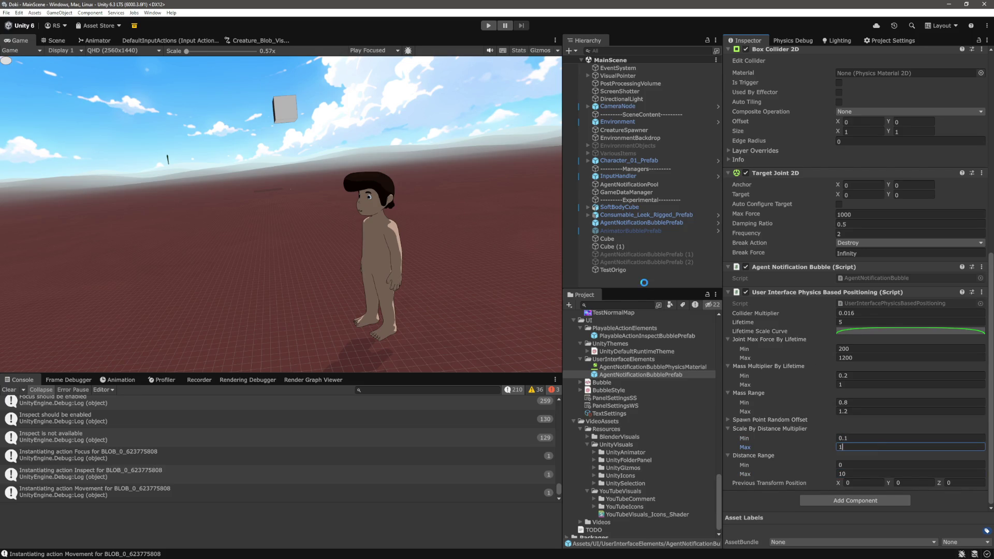
click(494, 27)
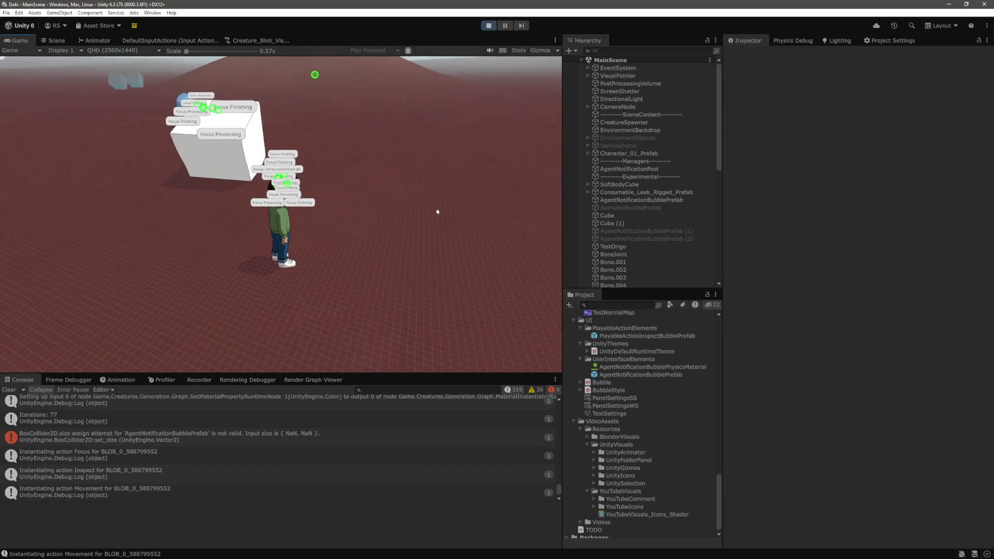
After watching the bubbles spawn around the character, switch back to Visual Studio Code.
key(alt+Tab)
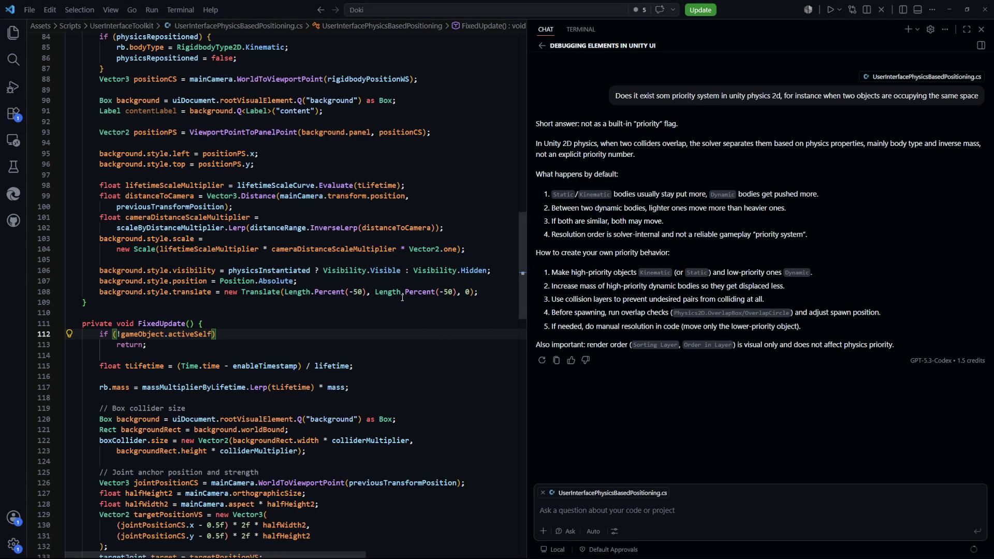
Insert '1 - ' before distanceRange.InverseLerp on line 102, then switch to Unity to recompile.
click(321, 234)
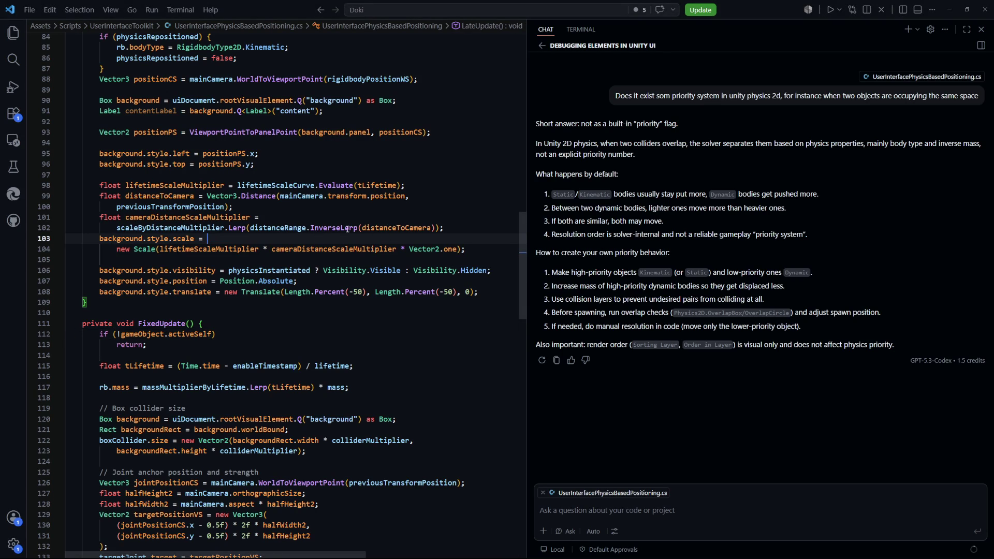
double_click(278, 228)
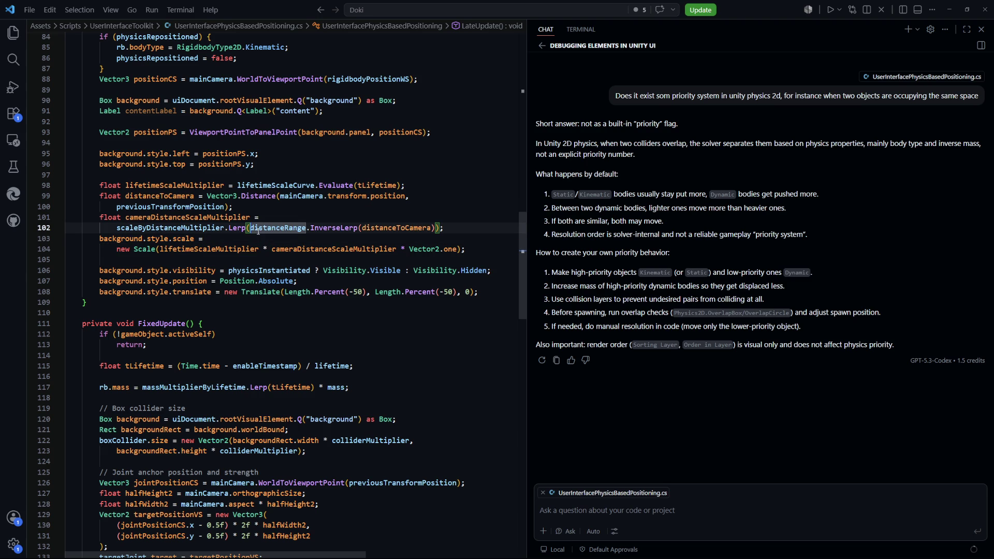
key(Left)
text(1 -)
click(432, 344)
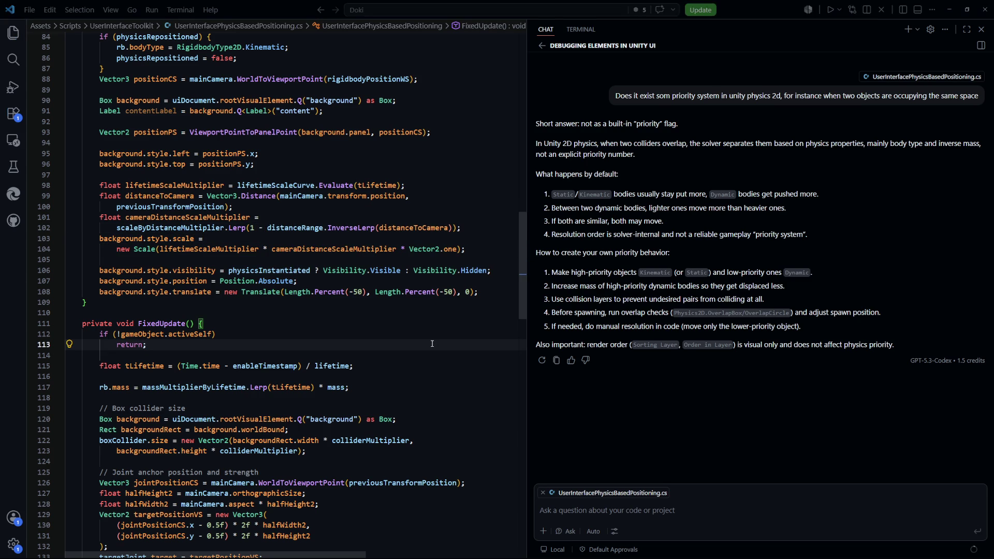
key(alt+Tab)
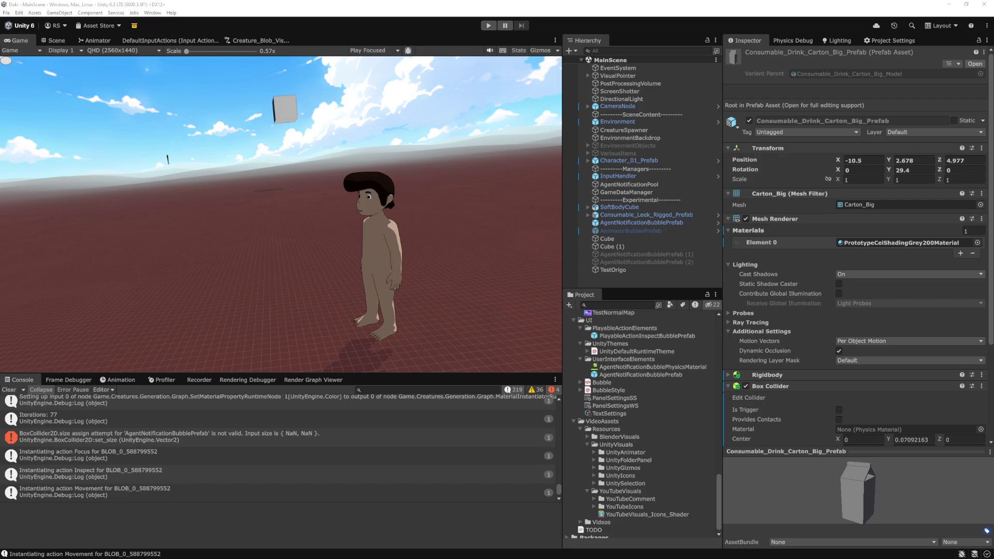
Enter play mode, clear the Console log, and run the scene again to test the inverted scaling.
click(489, 25)
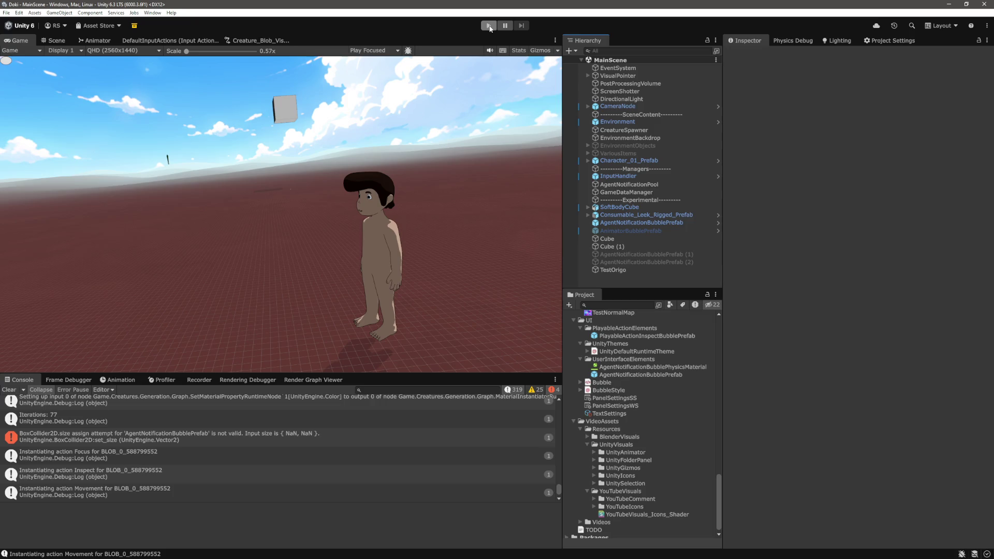
click(11, 389)
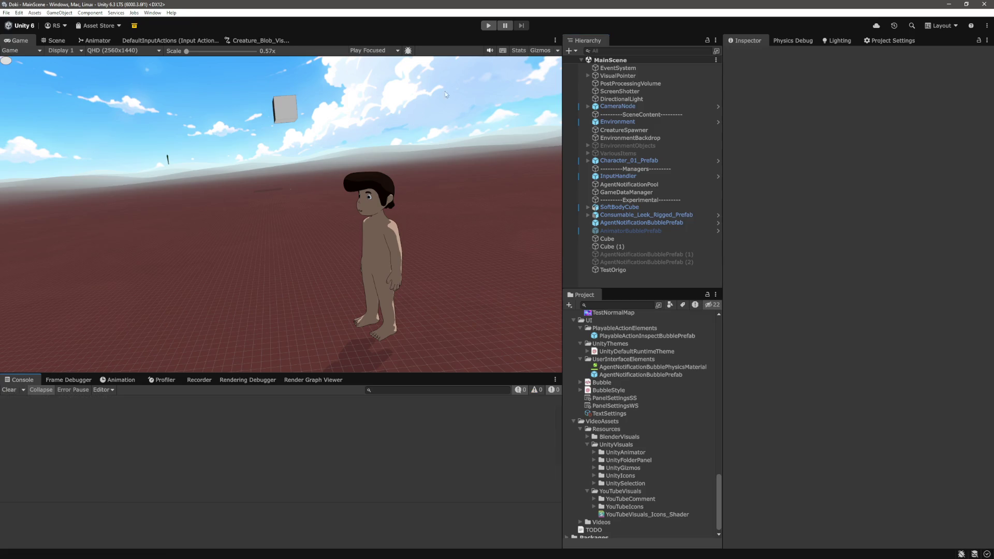
click(489, 26)
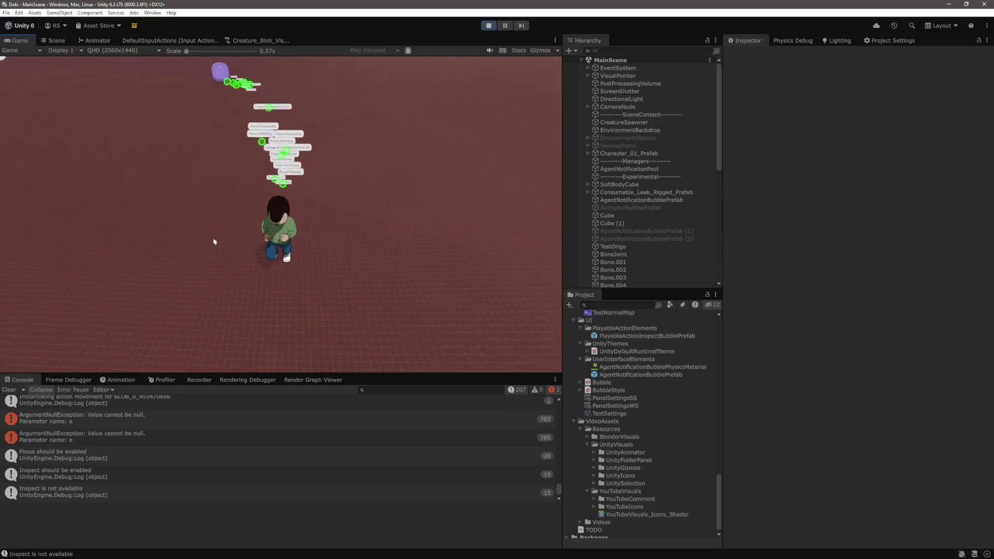
Select the running AgentNotificationBubblePrefab(Clone) rows and set Scale By Distance Multiplier Max to 1.5.
scroll(687, 209, down, 5)
click(666, 130)
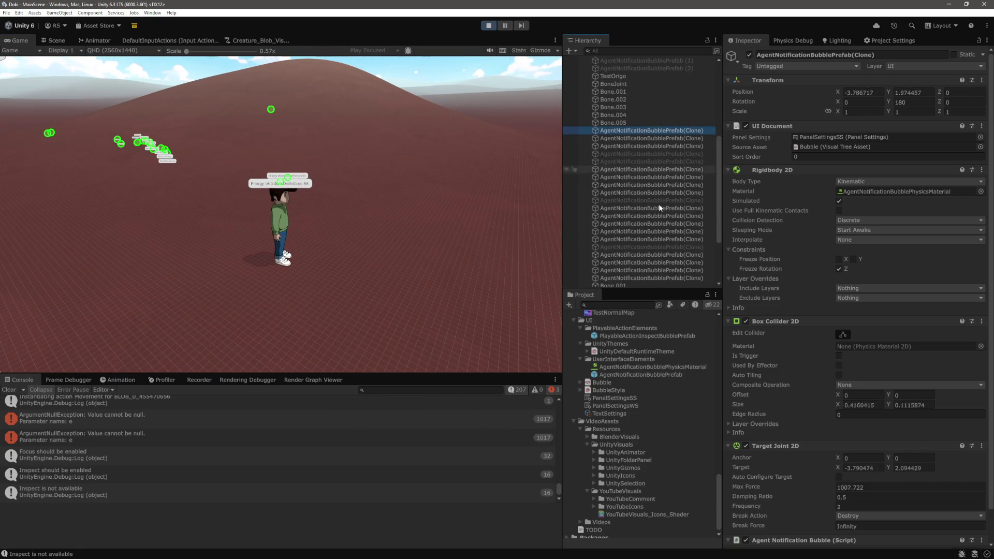
scroll(662, 202, down, 3)
shift+click(668, 190)
scroll(806, 315, down, 5)
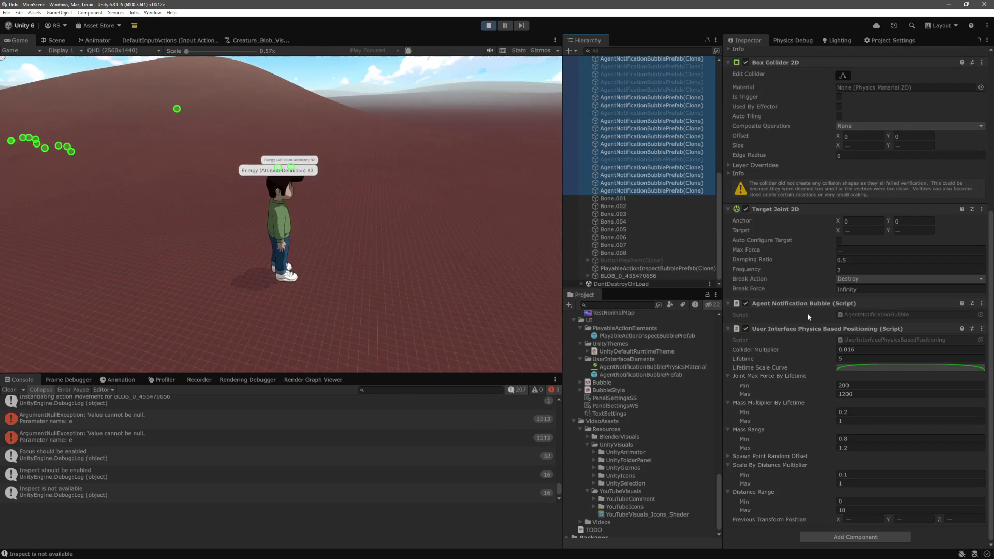
click(852, 482)
text(2)
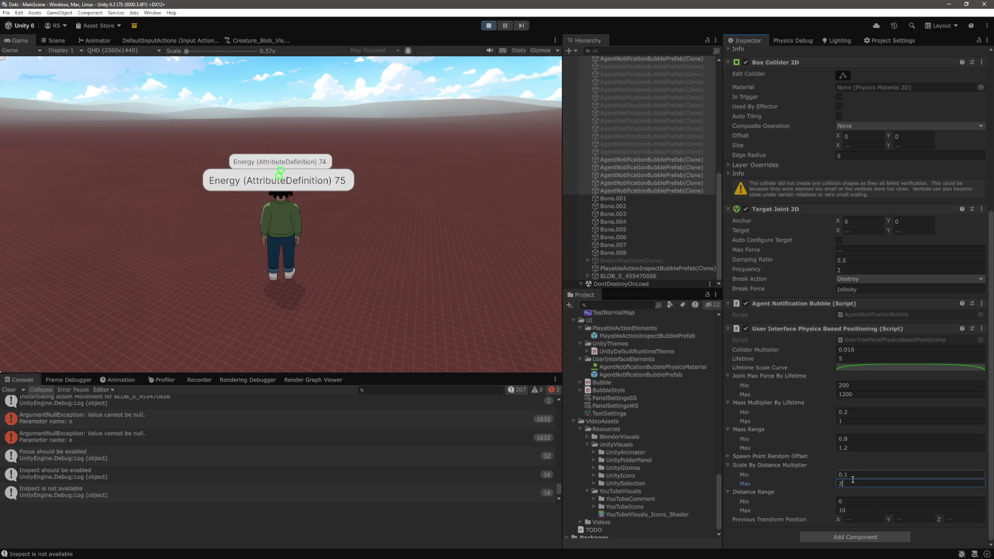
key(BackSpace)
text(1.5)
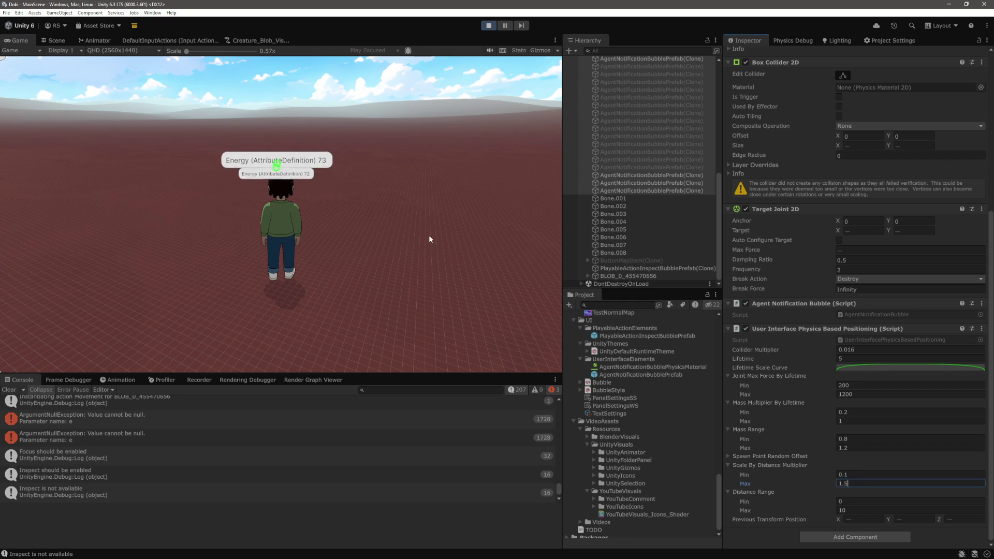
click(429, 234)
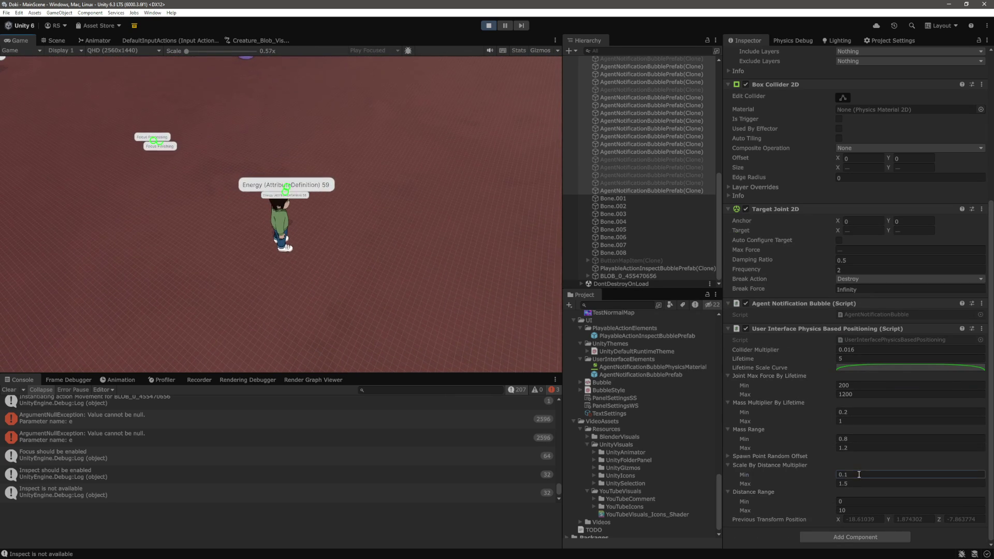
text(1)
key(Return)
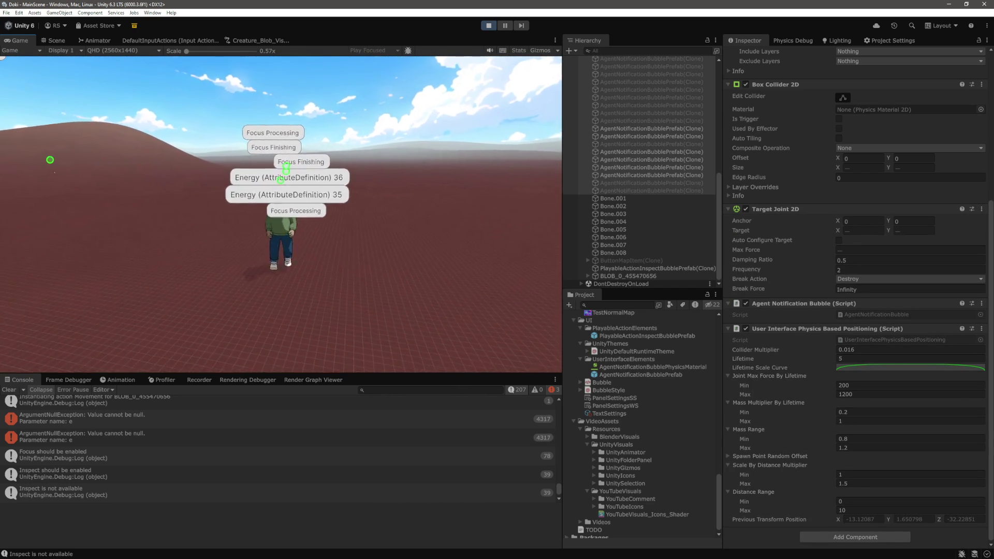
click(854, 474)
text(0.5)
click(379, 272)
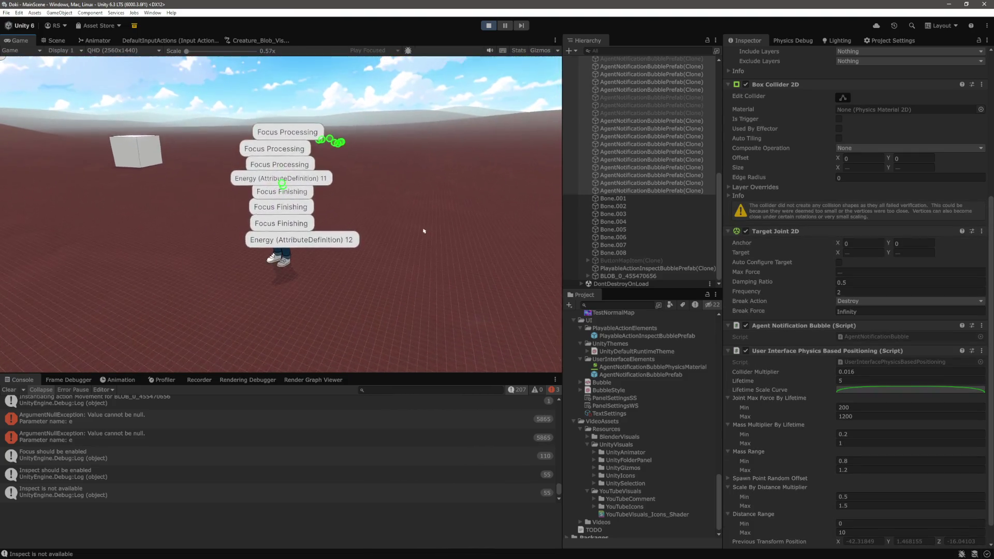
click(643, 276)
click(579, 280)
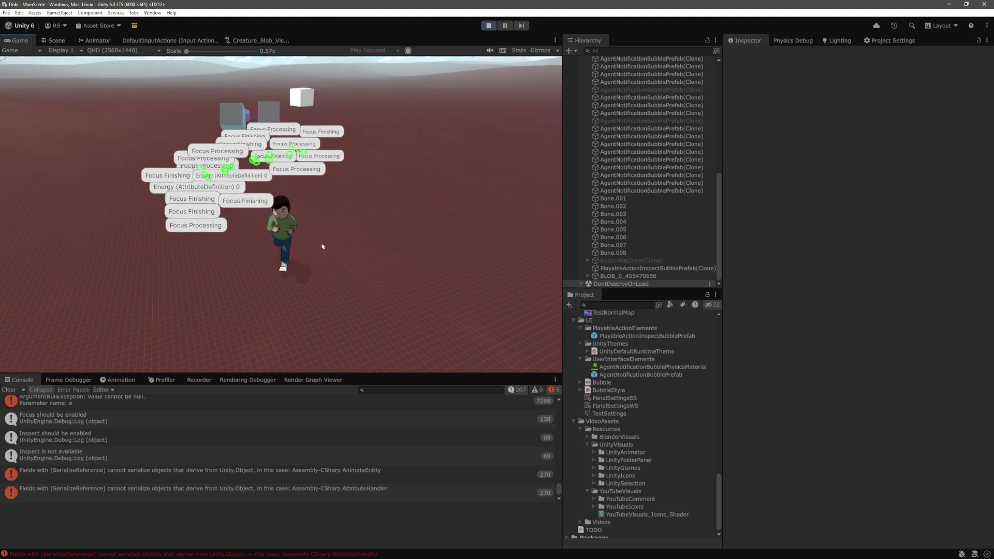
Select a bubble clone to view its Rigidbody 2D, Box Collider 2D and Target Joint 2D settings.
mouse_move(288, 229)
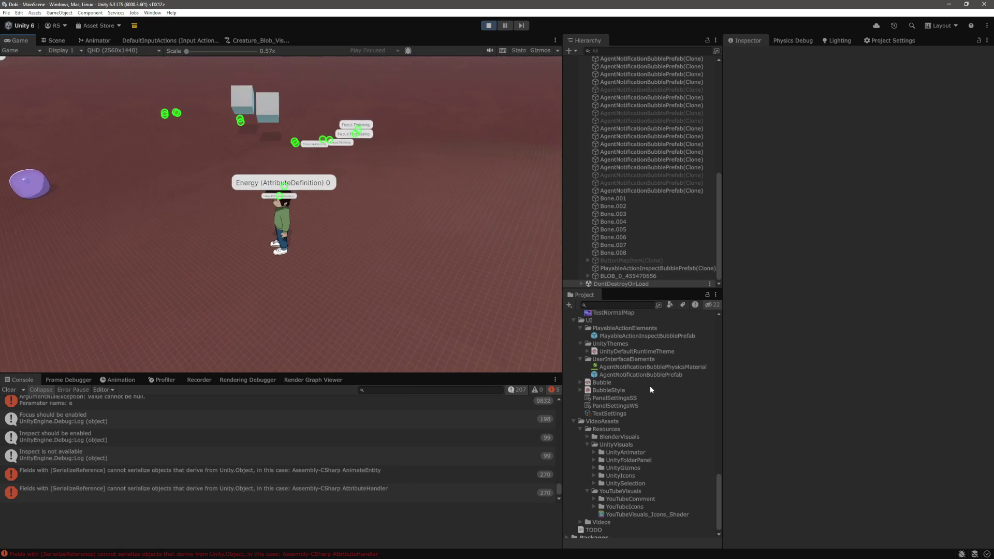
click(679, 128)
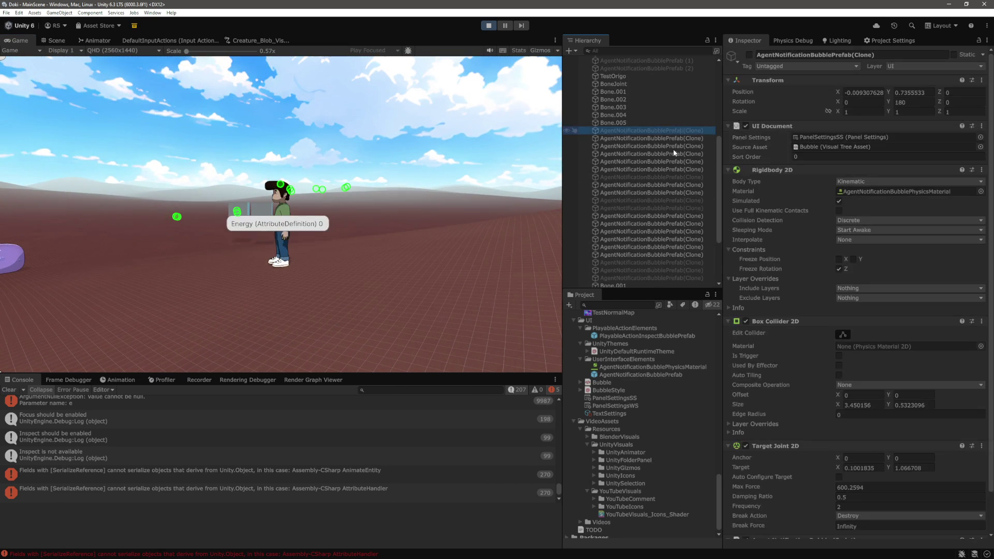
Select all 20 bubble clones and set their Scale By Distance Multiplier Min to 1.
shift+click(677, 188)
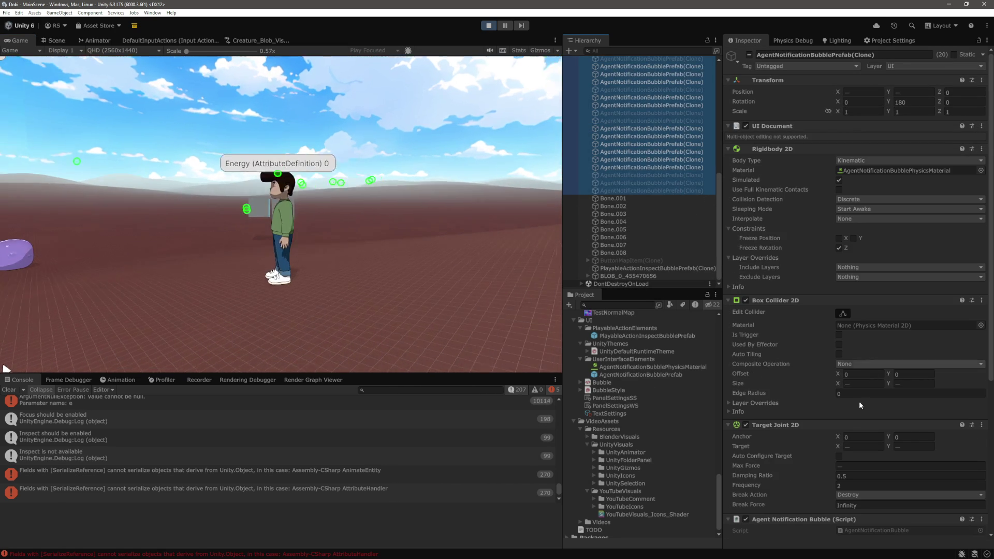
scroll(819, 380, down, 6)
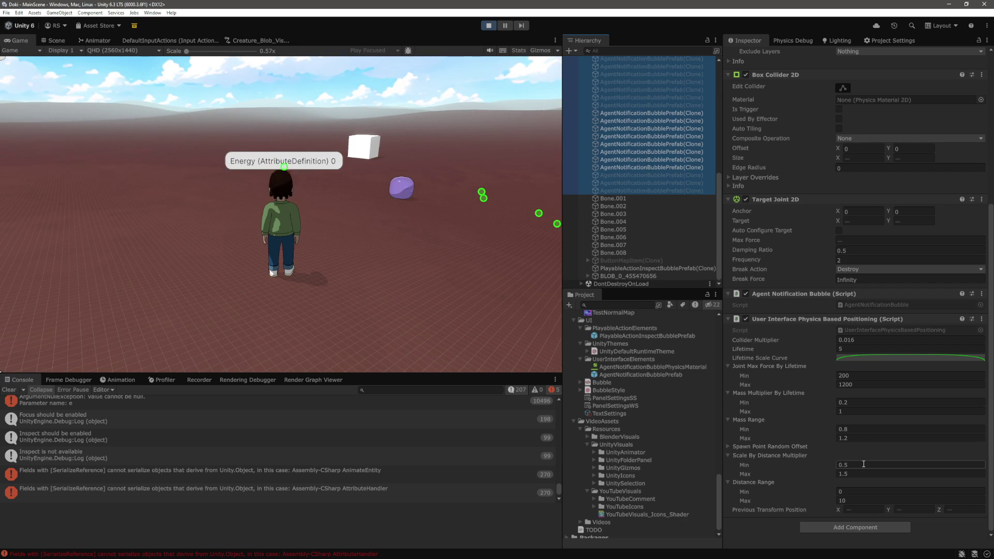
click(863, 464)
text(1)
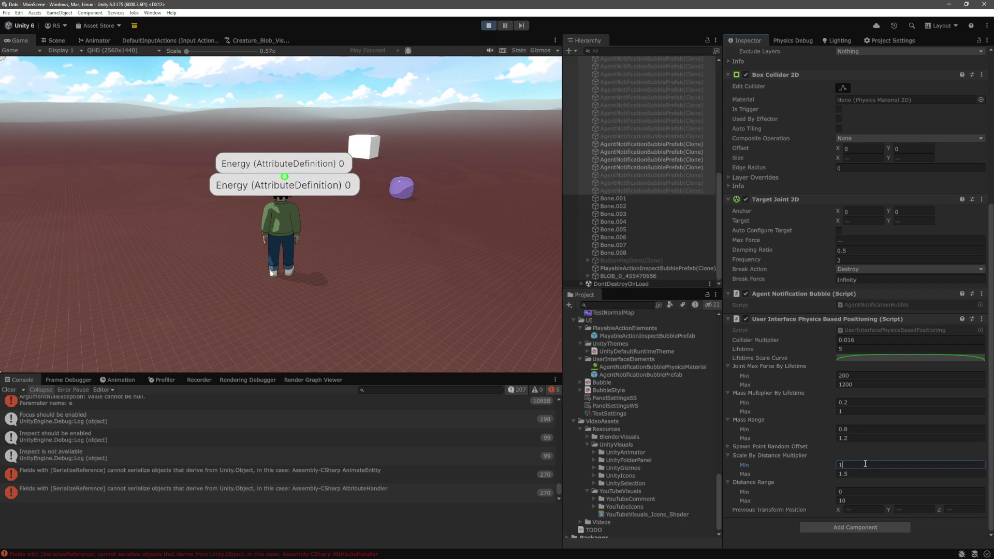
click(397, 278)
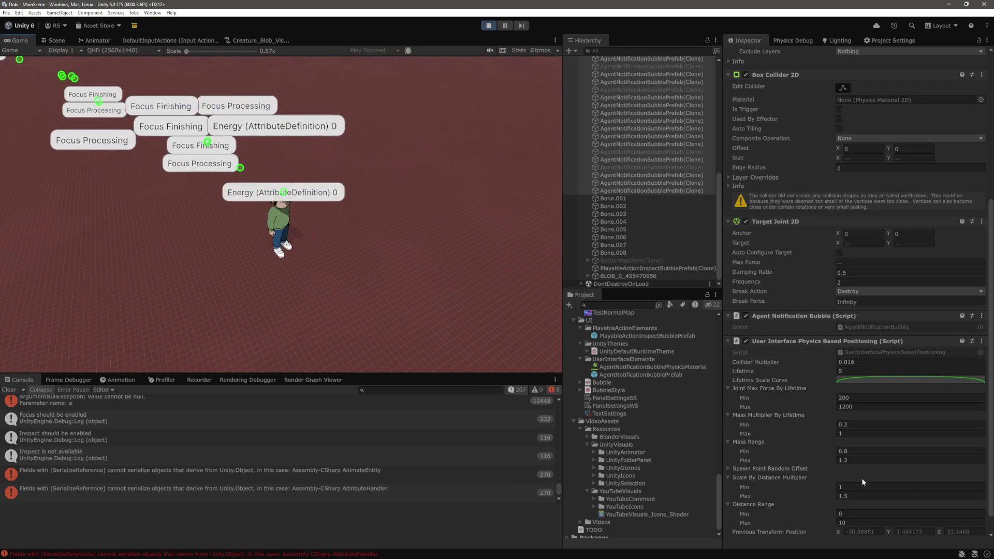
Lower the clones' Scale By Distance Multiplier Min to 0.8.
click(860, 486)
text(0.8)
key(BackSpace)
text(8)
click(386, 291)
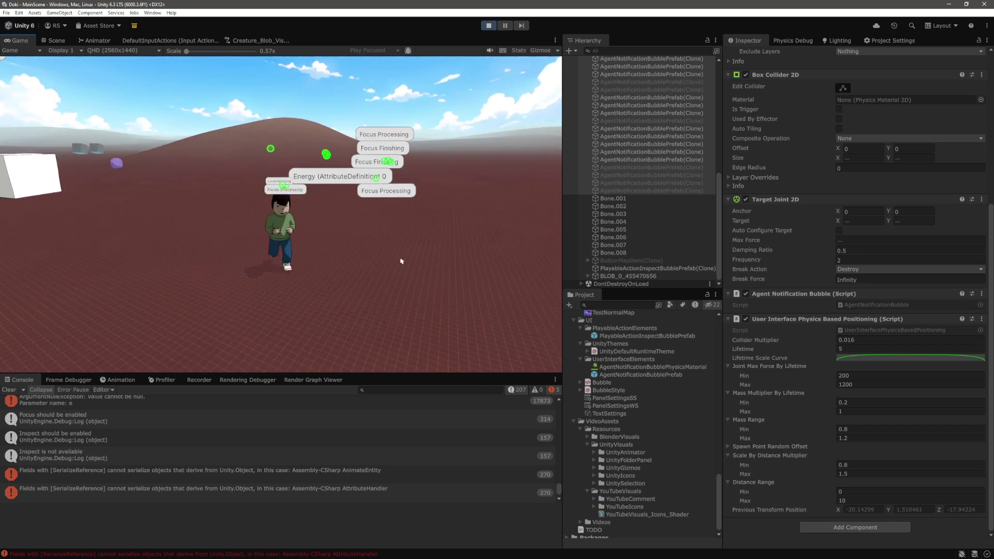
Enter 0.7 in the running clones' Scale By Distance Multiplier Min field.
click(870, 430)
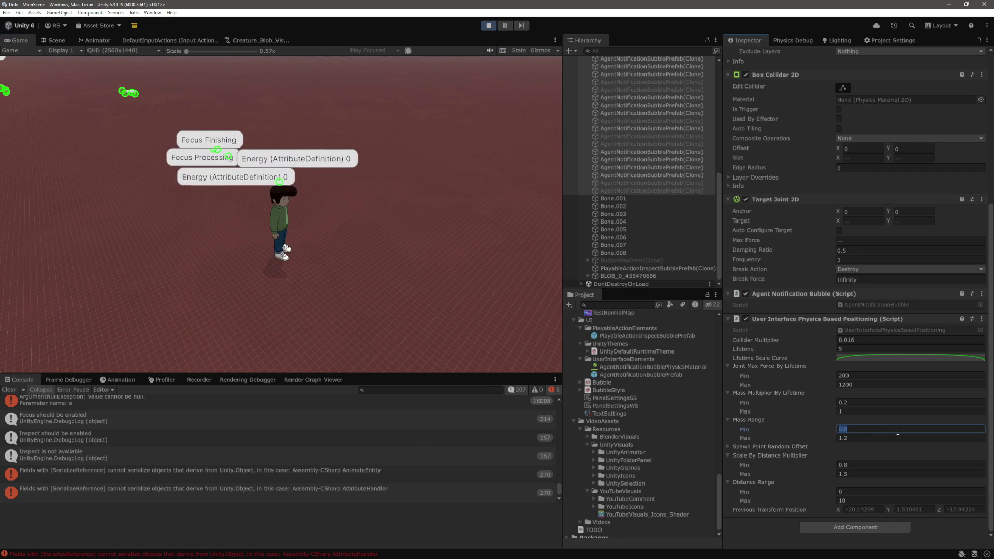
click(875, 465)
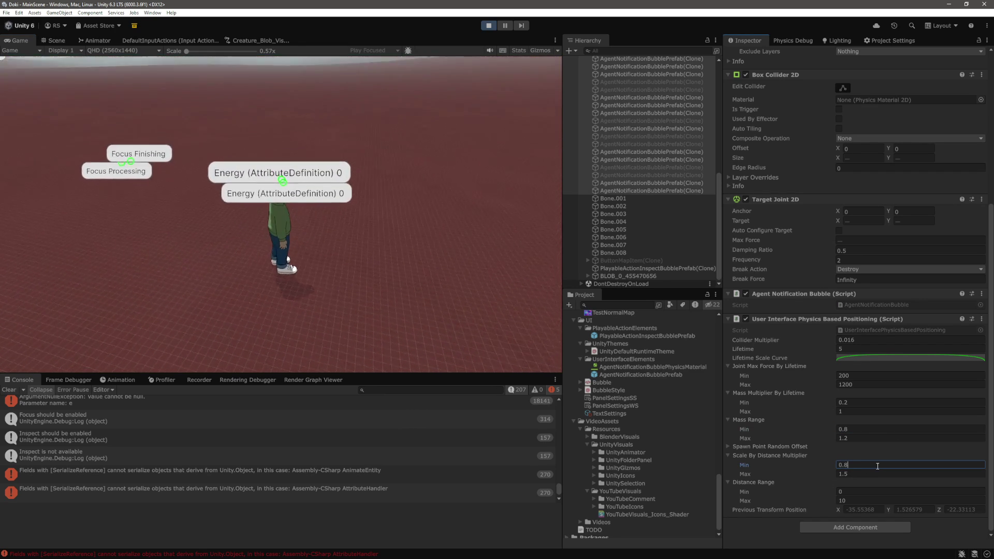
text(0.7)
key(Return)
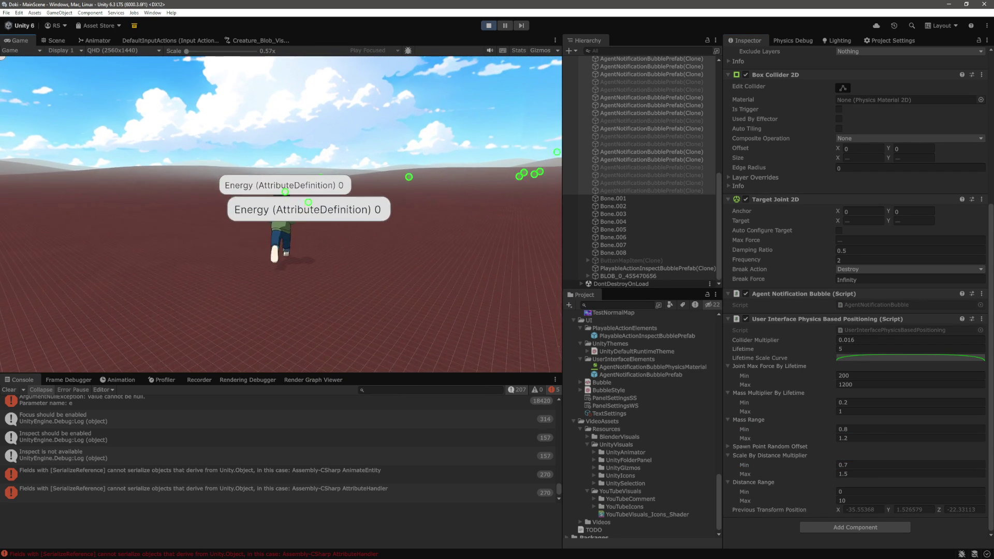
mouse_move(275, 226)
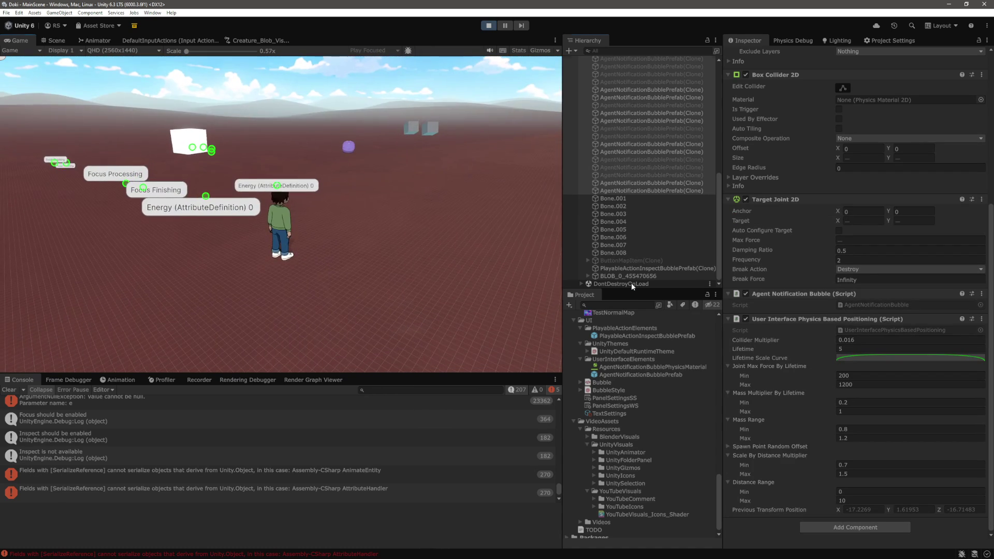
Deselect the bubble clones in the Hierarchy while the game keeps running.
click(632, 282)
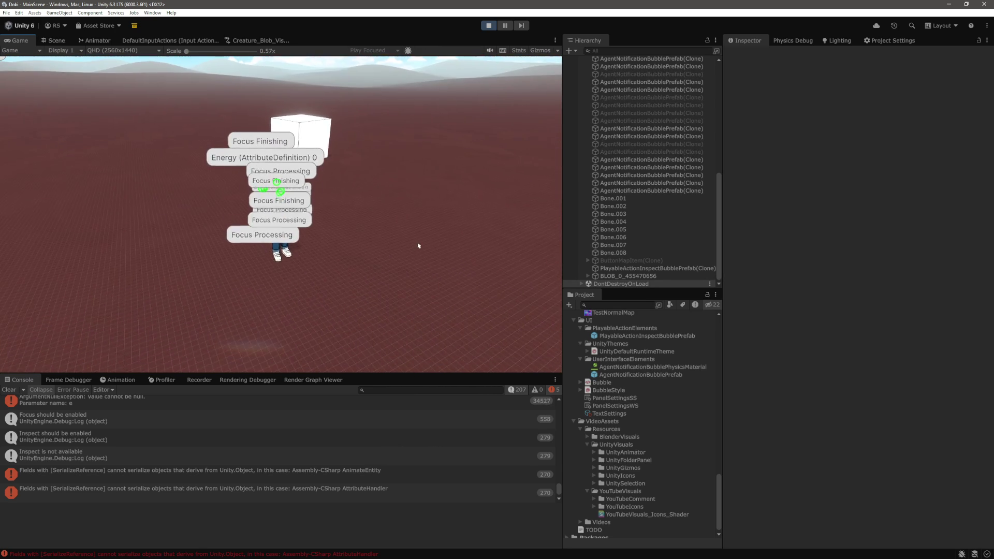
Select AgentNotificationBubblePhysicsMaterial to view its friction and bounce settings.
click(672, 367)
Set the bubble physics material's Friction to 0, then exit play mode.
click(857, 78)
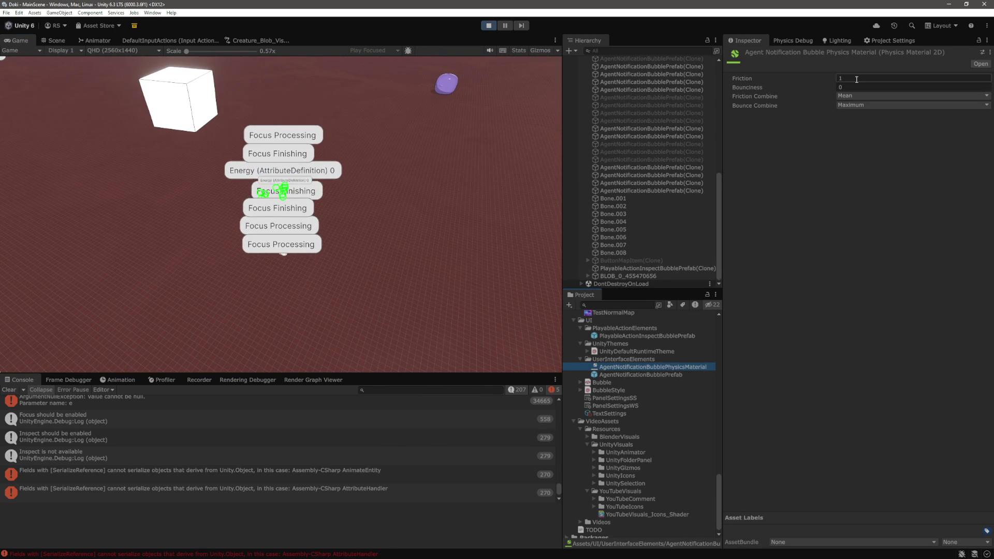
text(0)
click(375, 229)
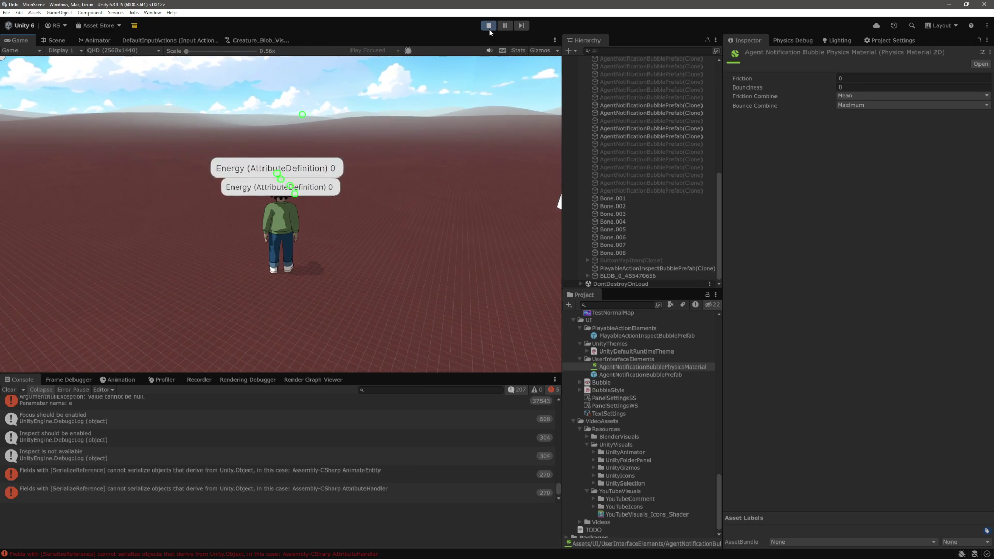
click(489, 27)
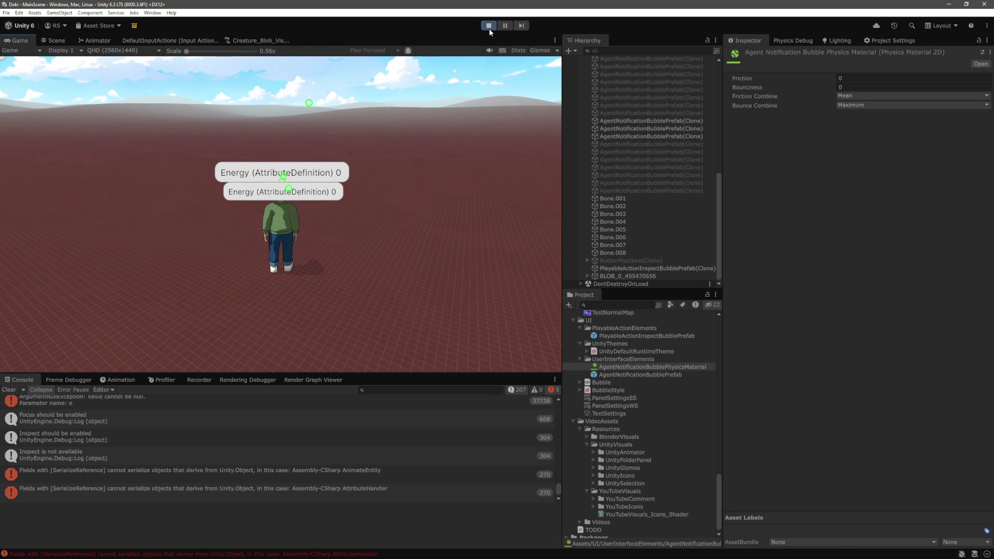
click(10, 390)
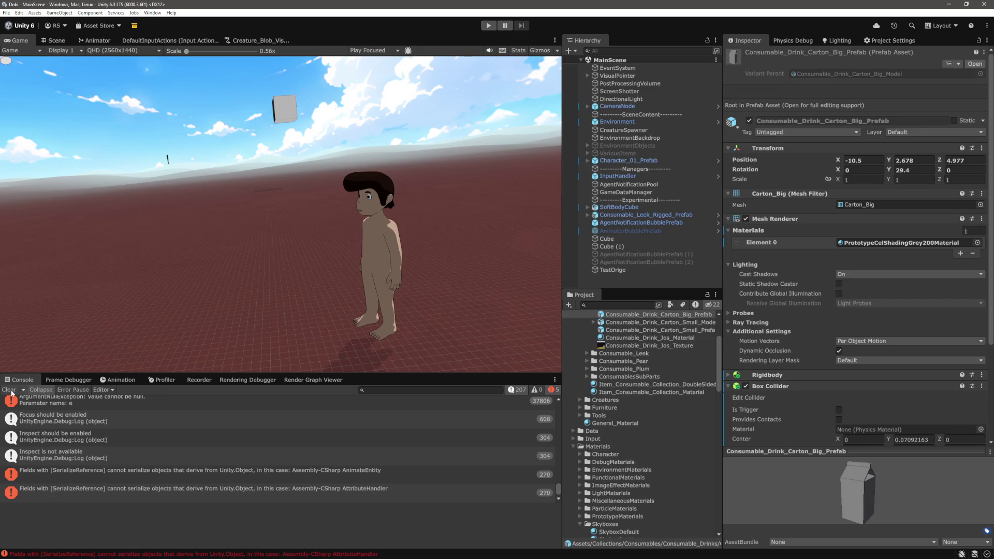
key(alt+Tab)
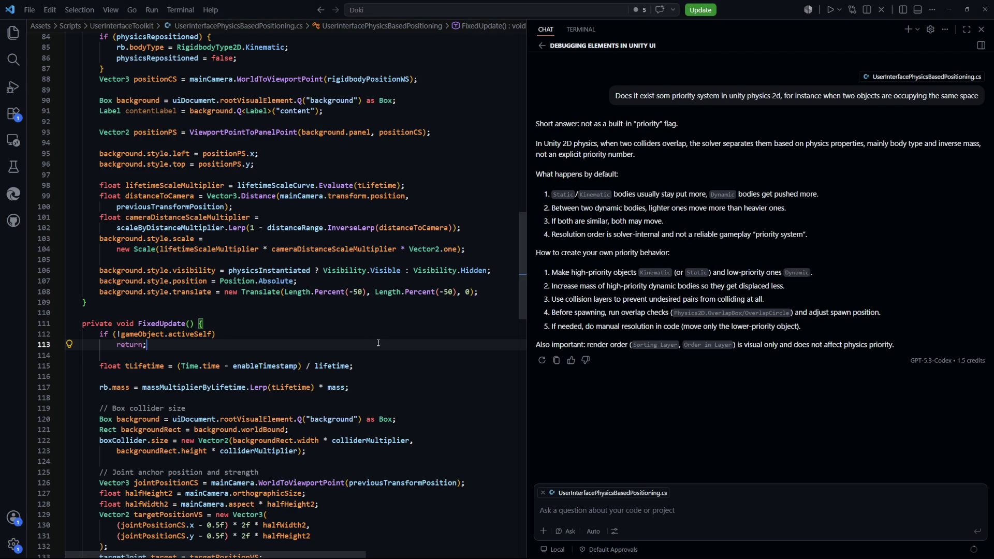
Find the massRange field's declaration and its usage on line 67.
scroll(376, 285, up, 20)
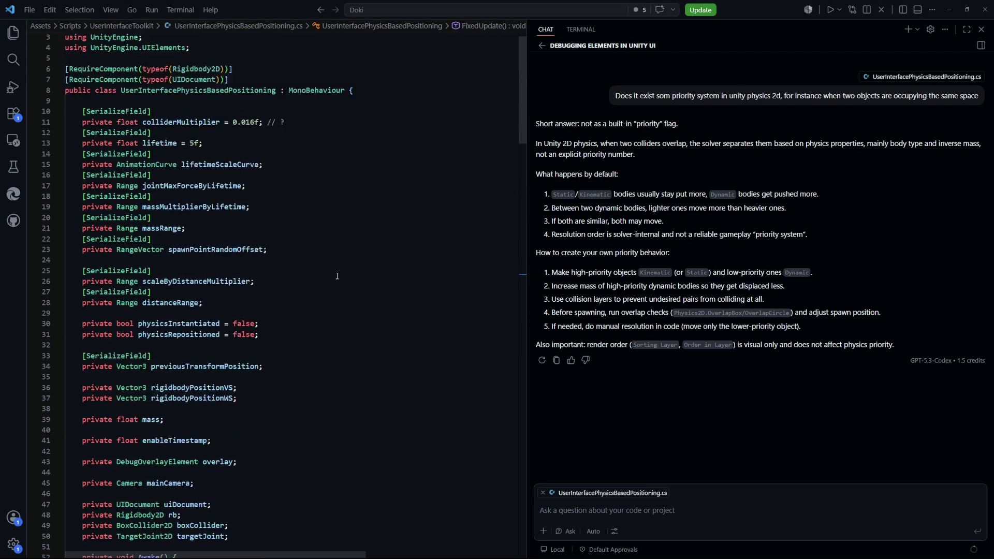
scroll(263, 210, down, 2)
click(202, 215)
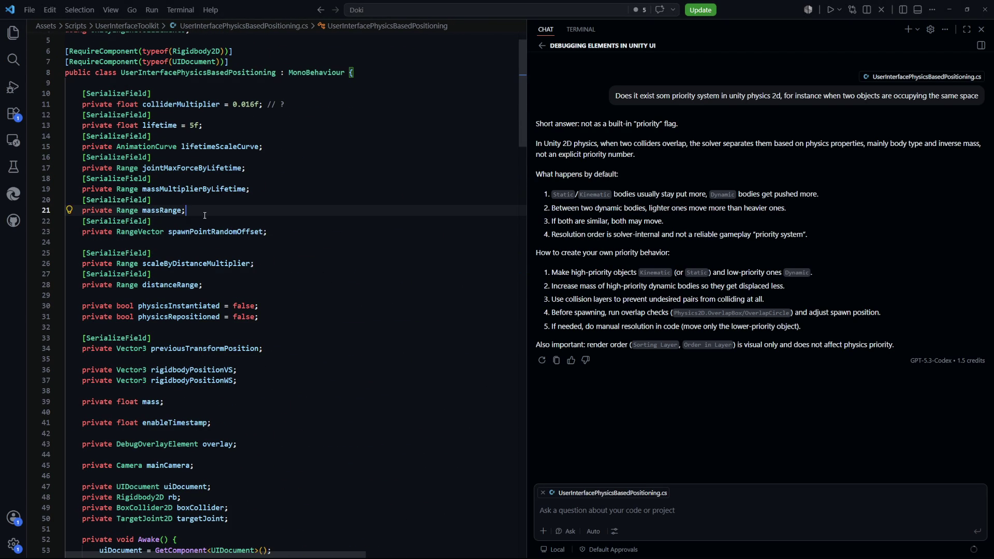
mouse_move(261, 229)
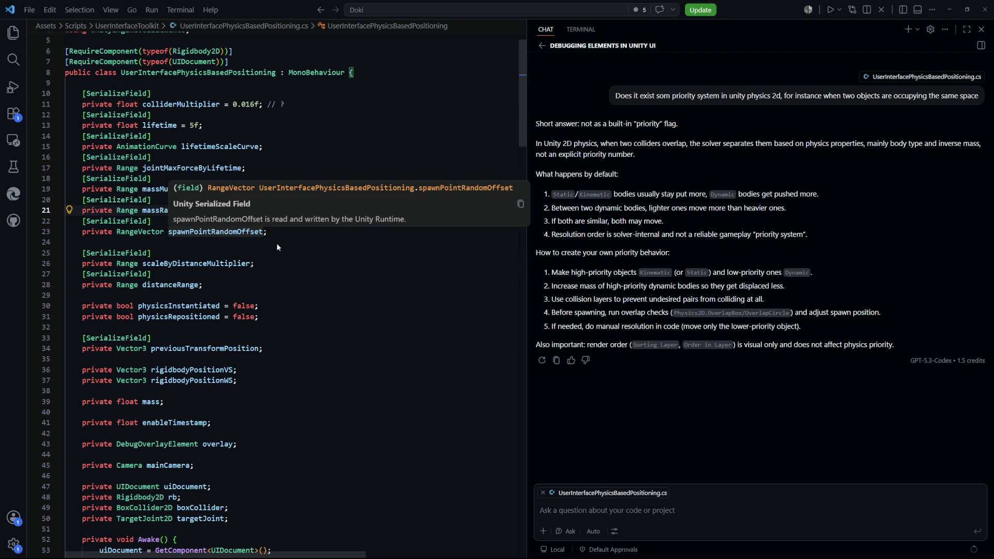
key(alt+Left)
double_click(160, 210)
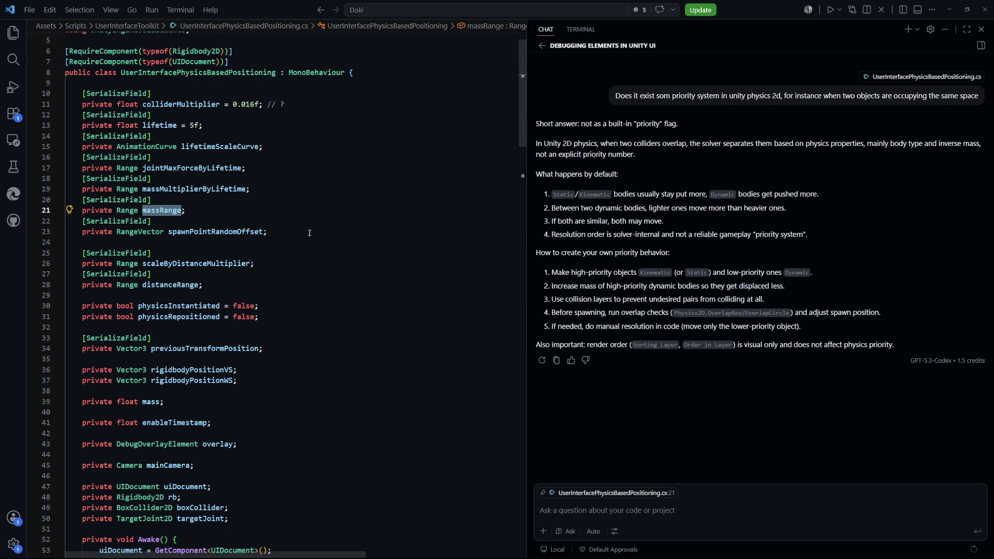
key(ctrl+f)
key(Return)
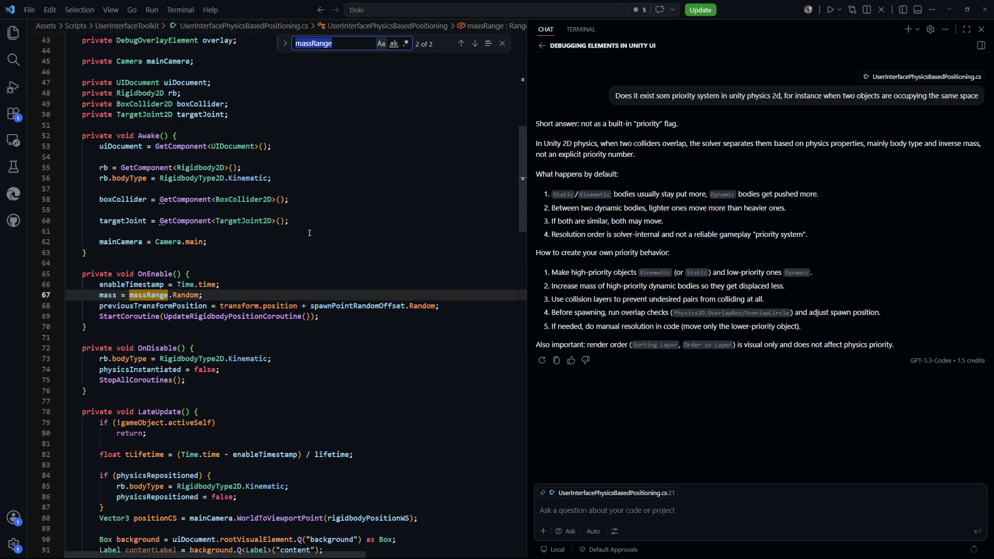
key(Return)
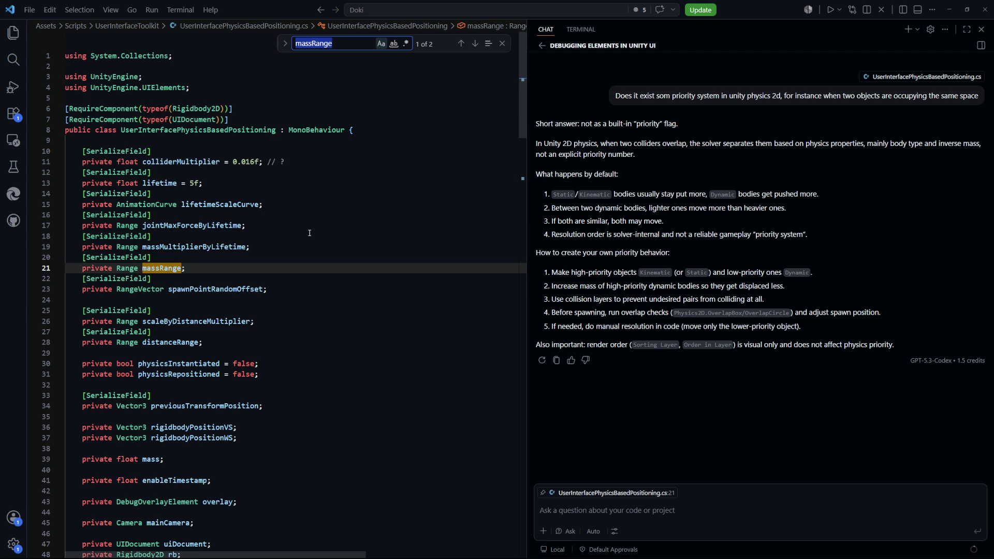
key(Return)
key(Return)
click(228, 267)
key(Escape)
Search for massMultiplierByLifetime, cycling between its line 19 declaration and line 117 usage.
scroll(228, 217, down, 2)
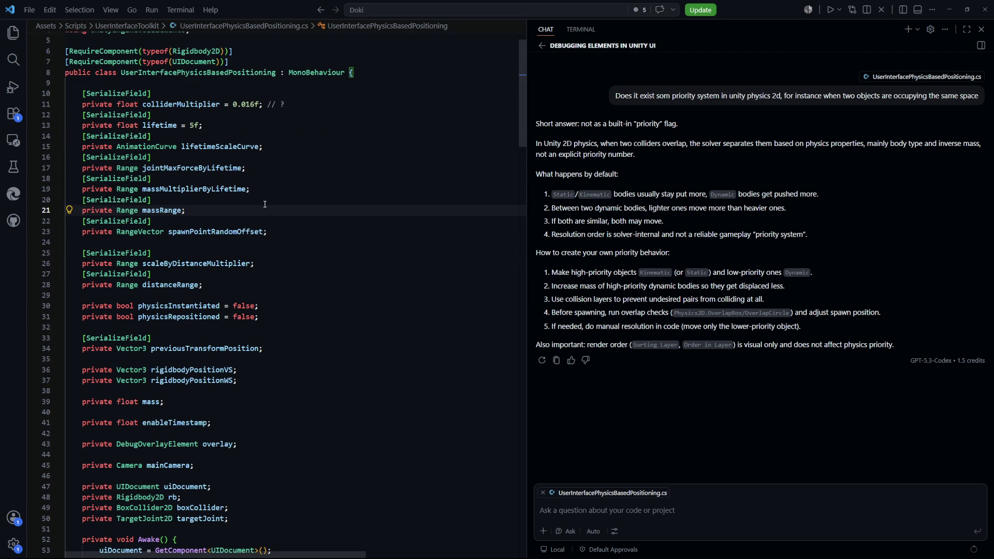
double_click(148, 190)
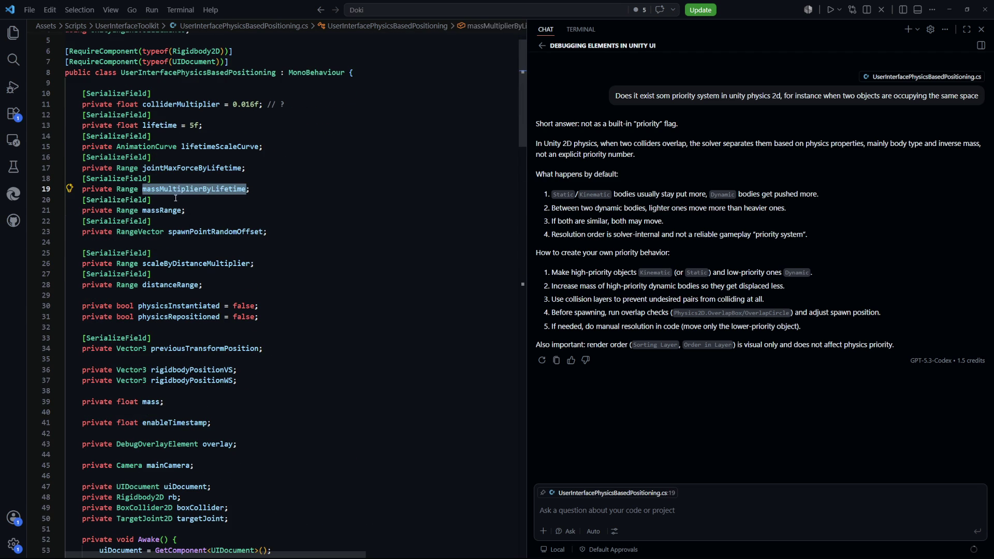
key(ctrl+f)
key(Return)
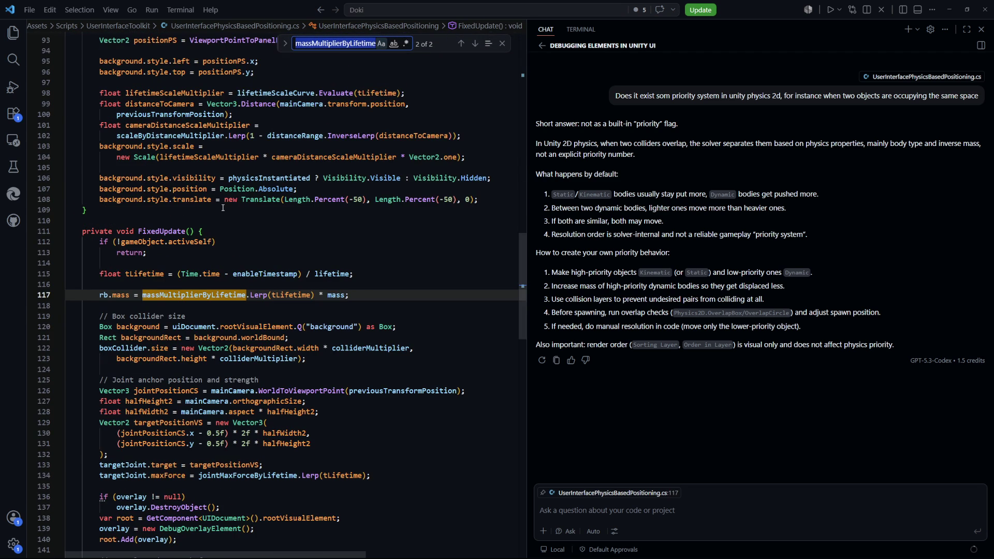
key(Return)
key(Return)
key(Return)
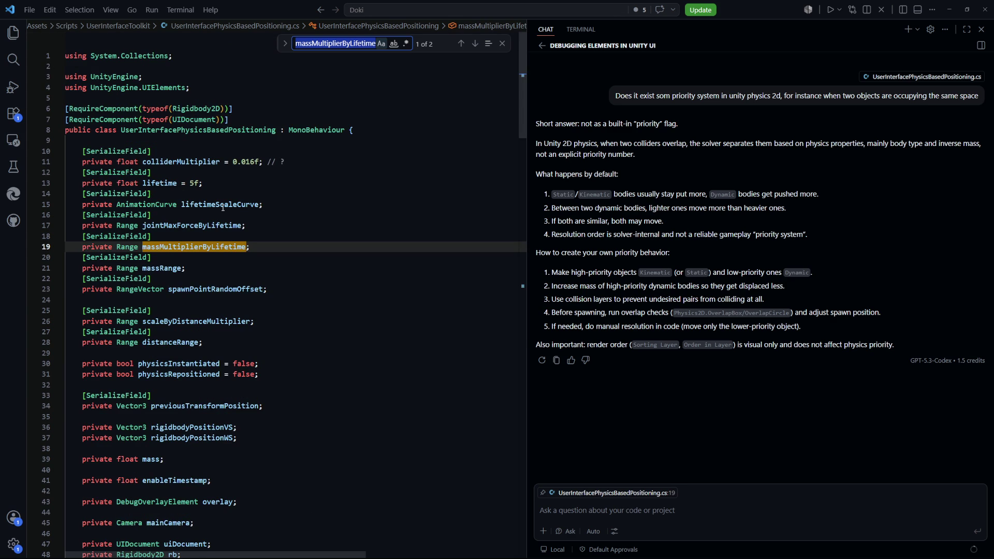
key(Return)
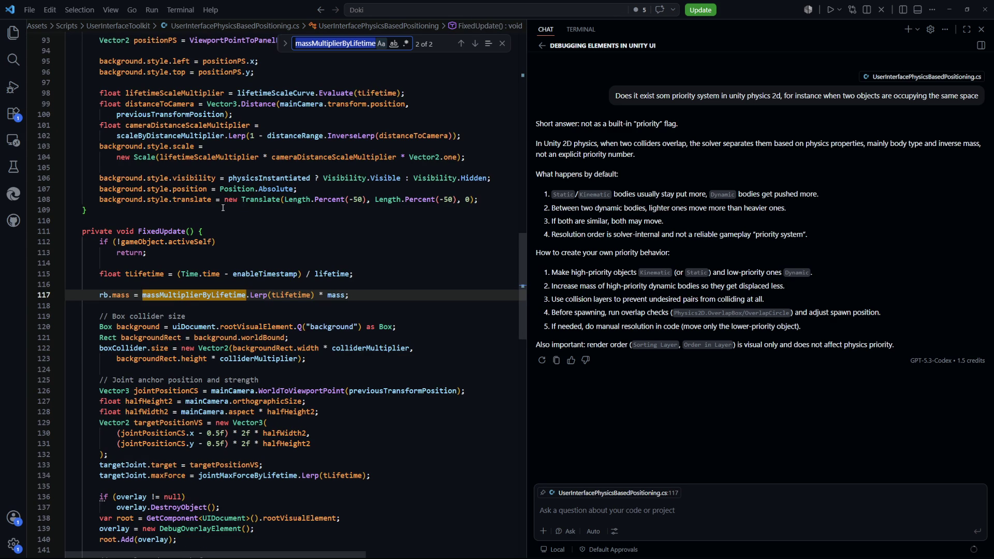
key(Return)
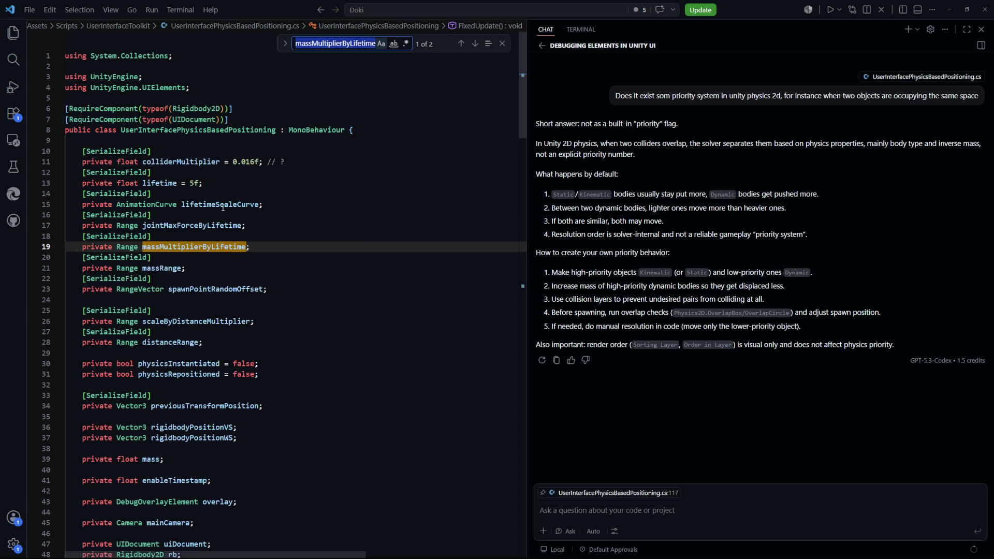
Change massMultiplierByLifetime's type on line 19 from Range to AnimationCurve.
click(122, 247)
double_click(123, 247)
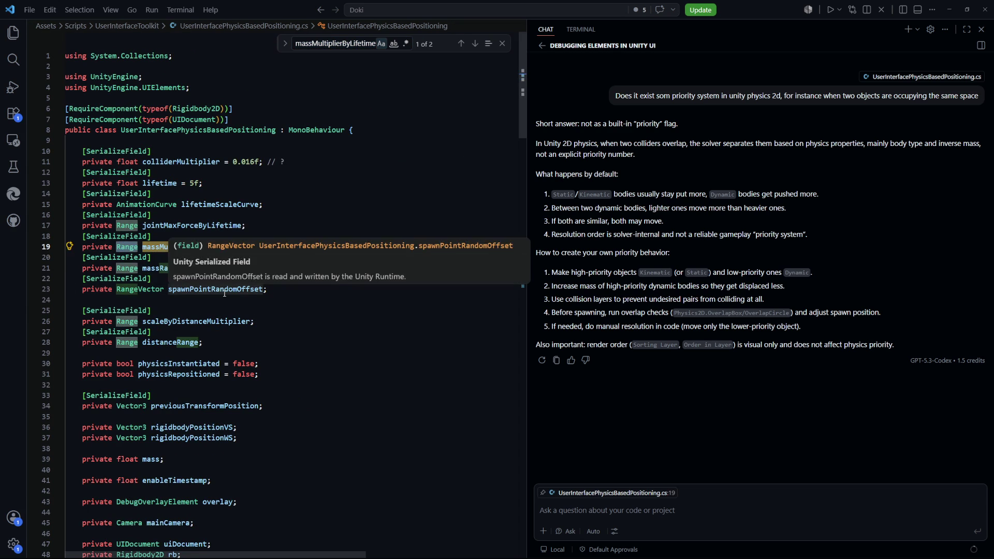
text(AnimationCreu)
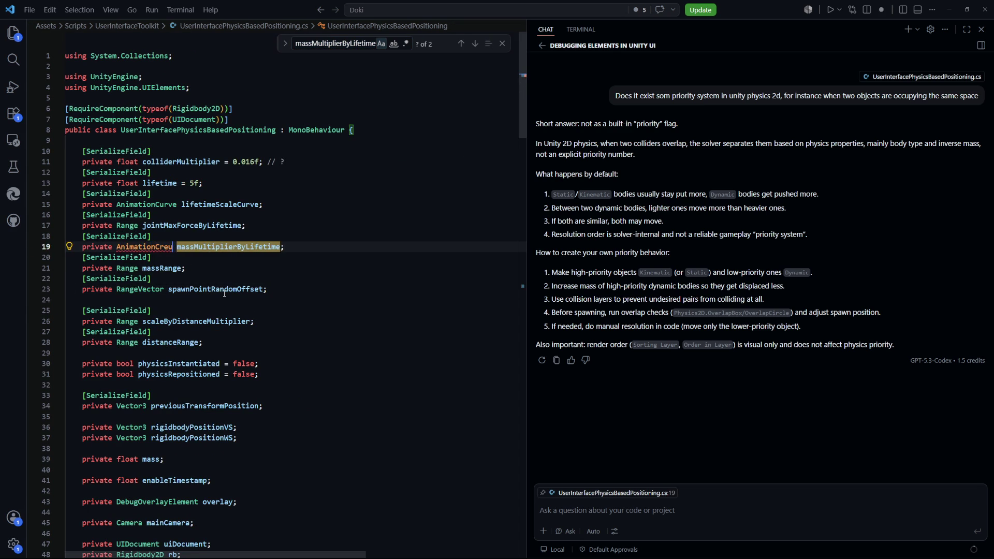
text(rve)
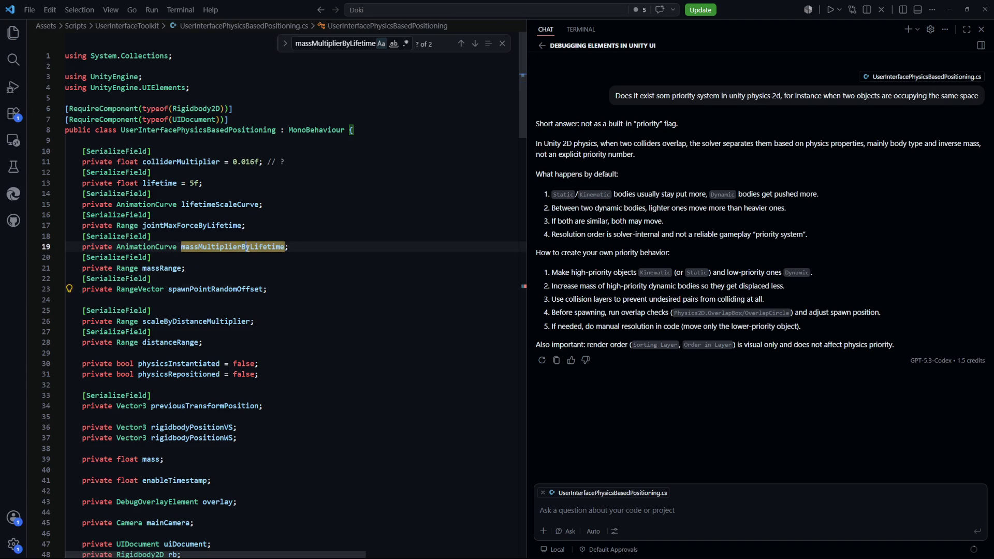
Replace Lerp with Evaluate on line 117 and return to Unity to recompile.
key(ctrl+f)
key(Return)
click(259, 294)
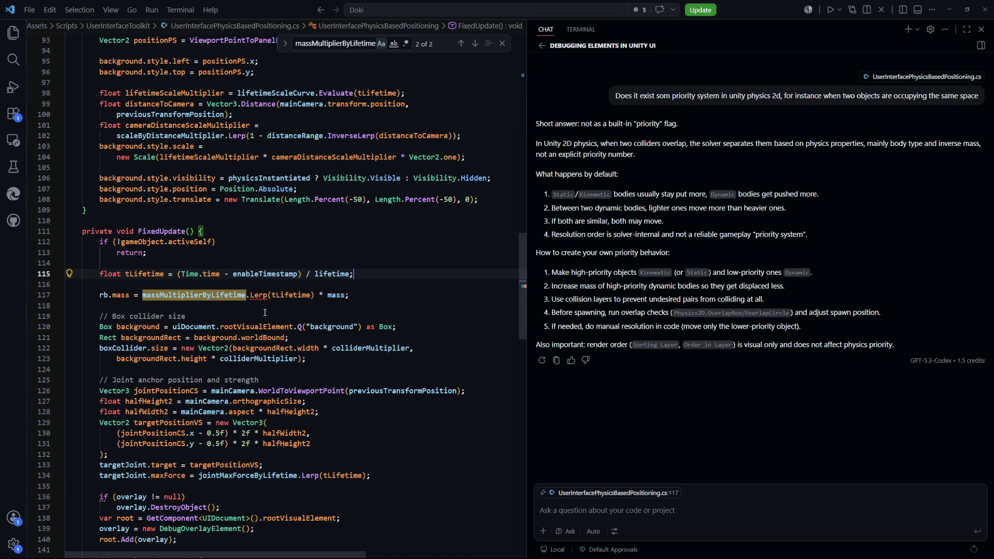
key(ctrl+BackSpace)
text(Eva)
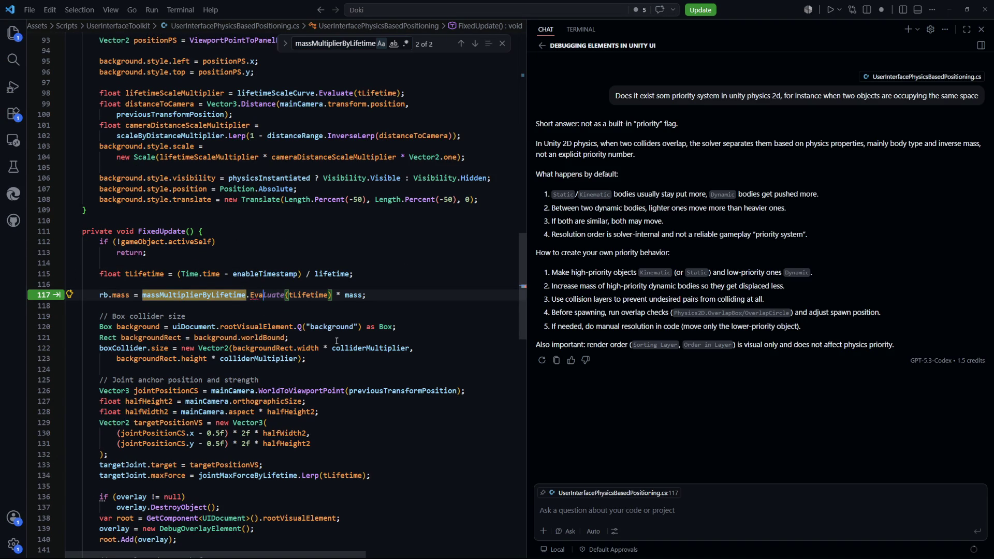
key(Tab)
key(Down)
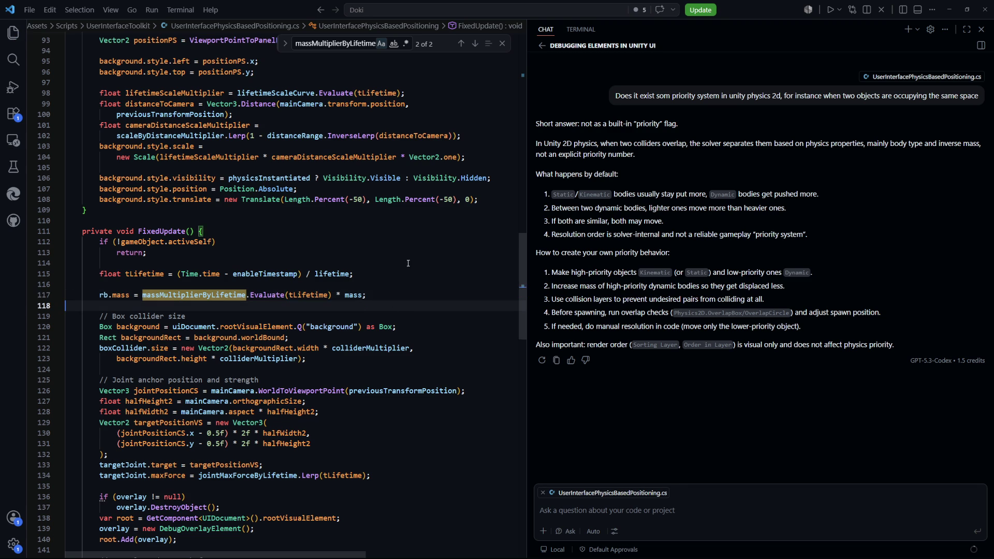
key(alt+Tab)
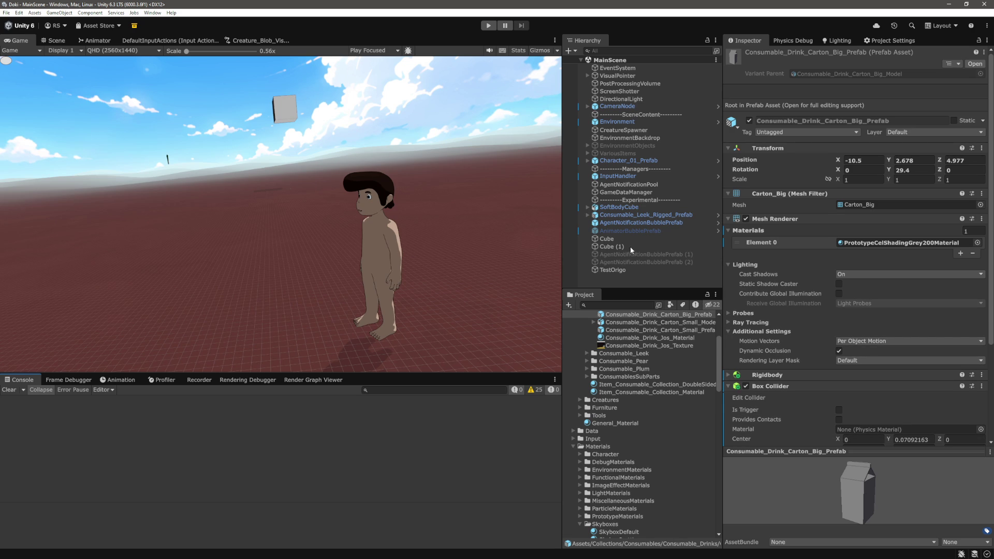
Open AgentNotificationBubblePrefab's empty Mass Multiplier By Lifetime curve in the Curve editor.
scroll(638, 350, down, 10)
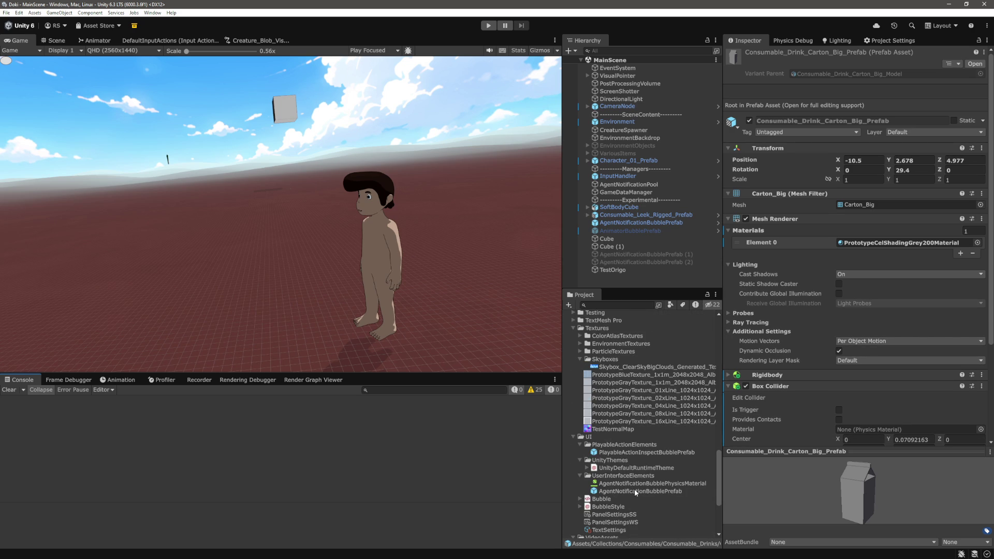
click(645, 492)
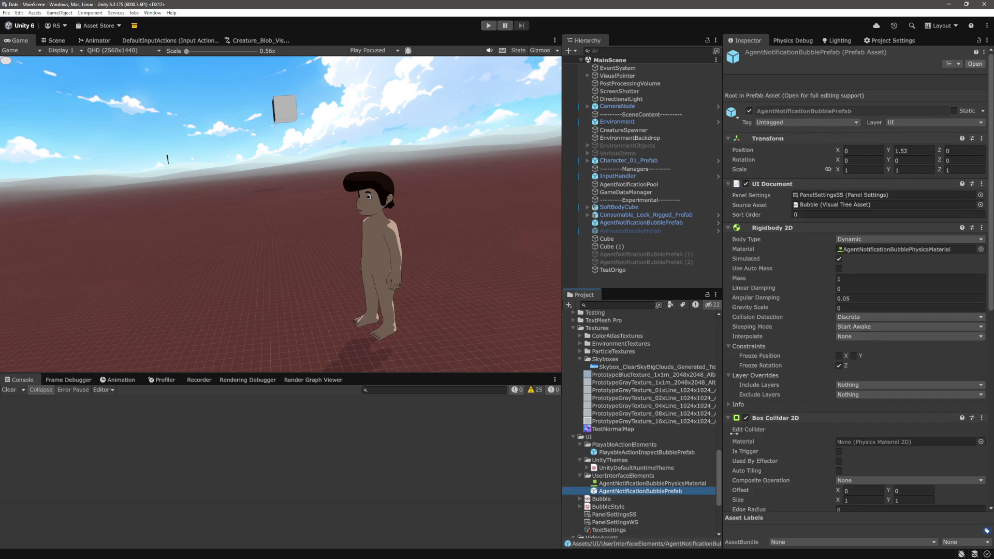
scroll(828, 414, down, 10)
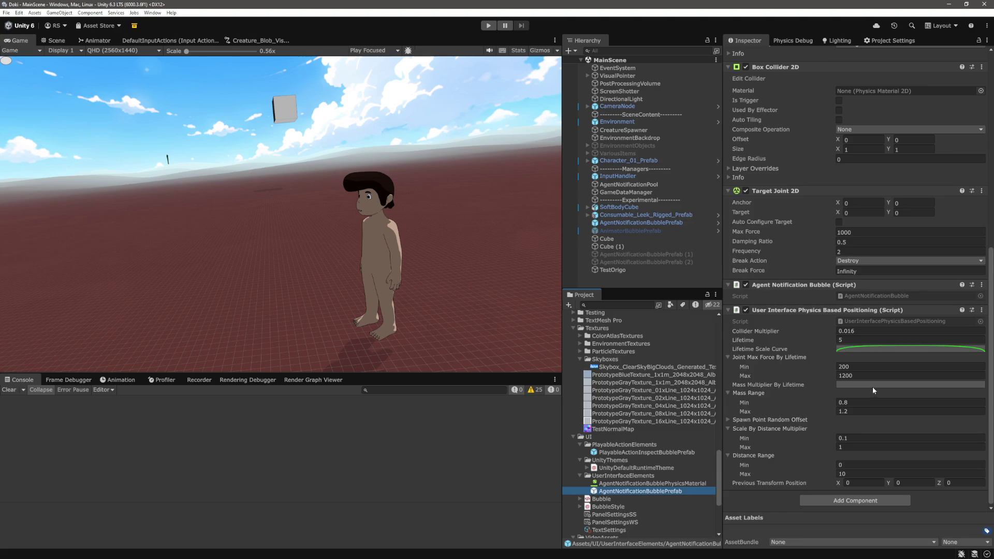
click(873, 388)
drag(753, 137, 541, 95)
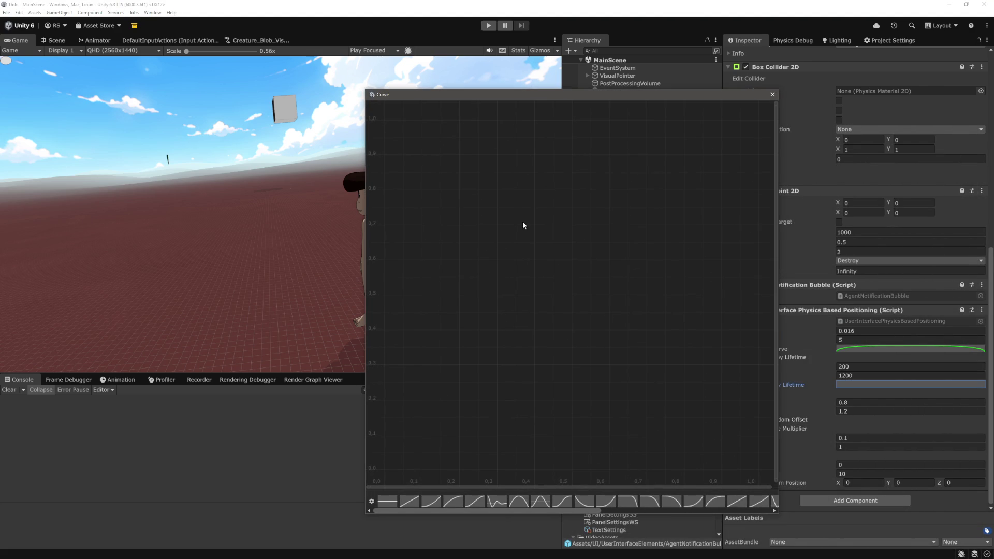
Make the curve a flat line, then set its first key's value to 100.
click(395, 501)
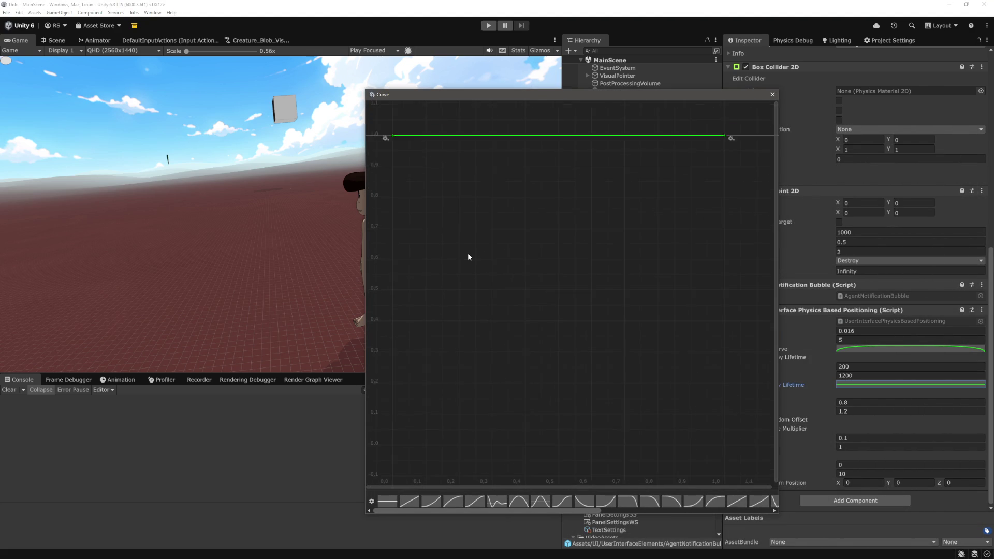
scroll(477, 299, up, 3)
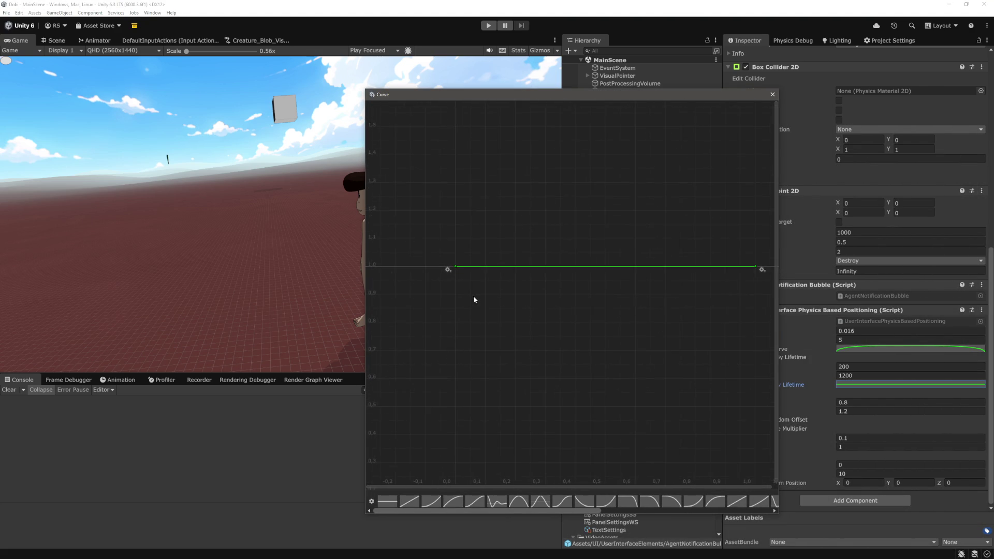
right_click(455, 266)
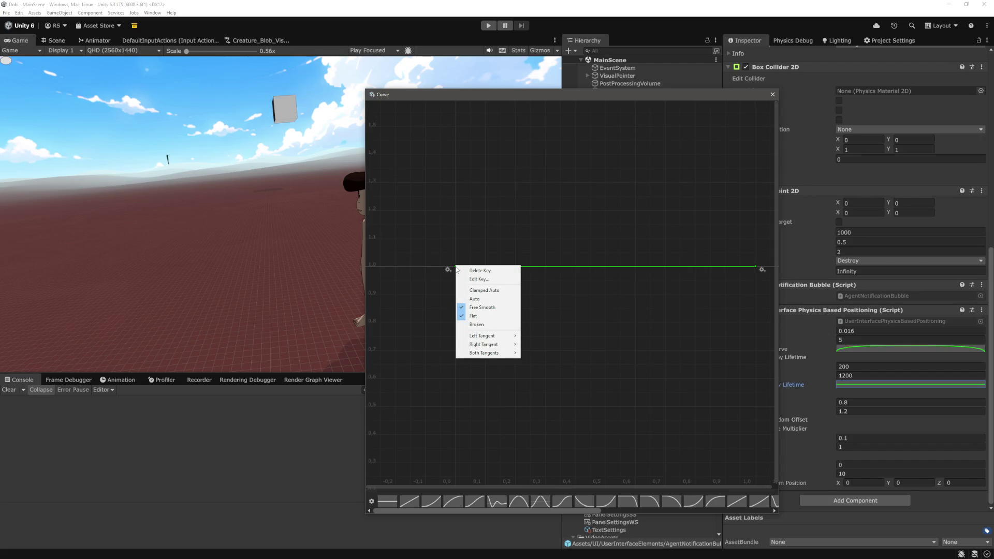
click(488, 280)
text(100)
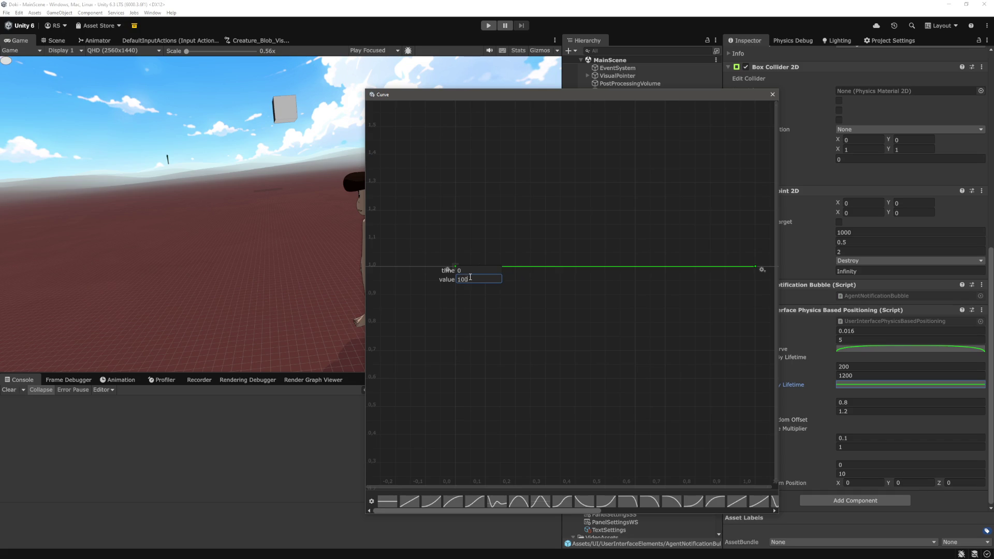
key(Return)
Add a second key on the curve and start entering its time.
scroll(606, 224, down, 3)
scroll(549, 310, down, 5)
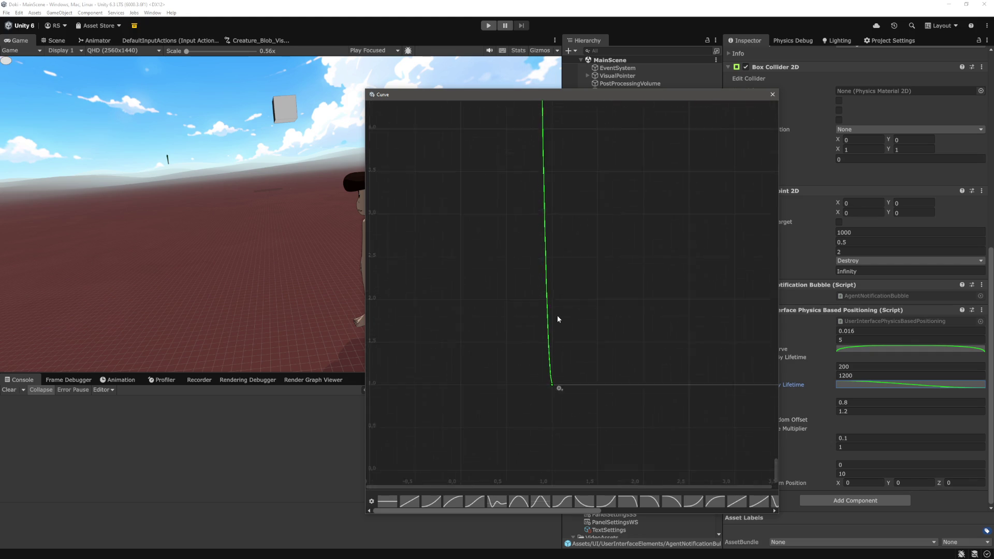
scroll(558, 317, up, 3)
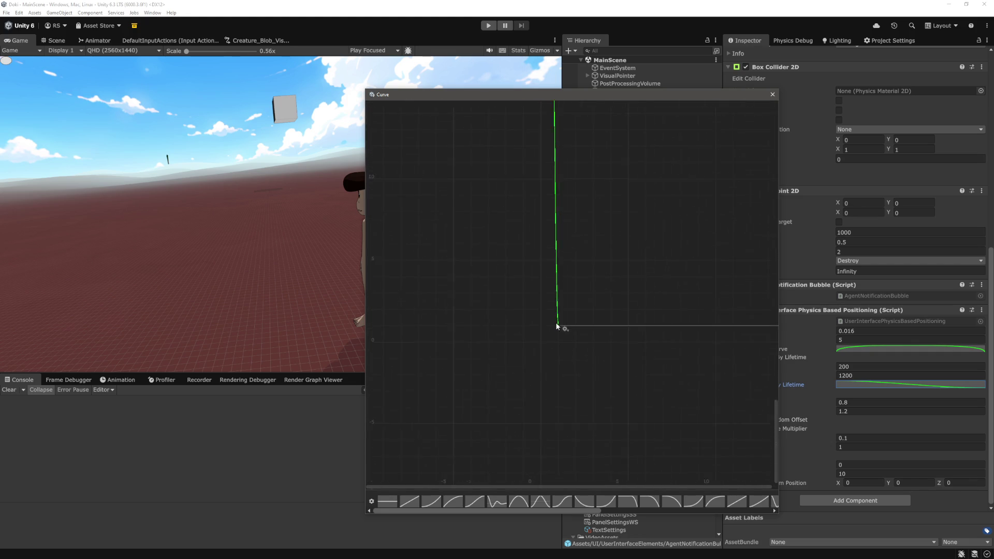
scroll(564, 323, up, 8)
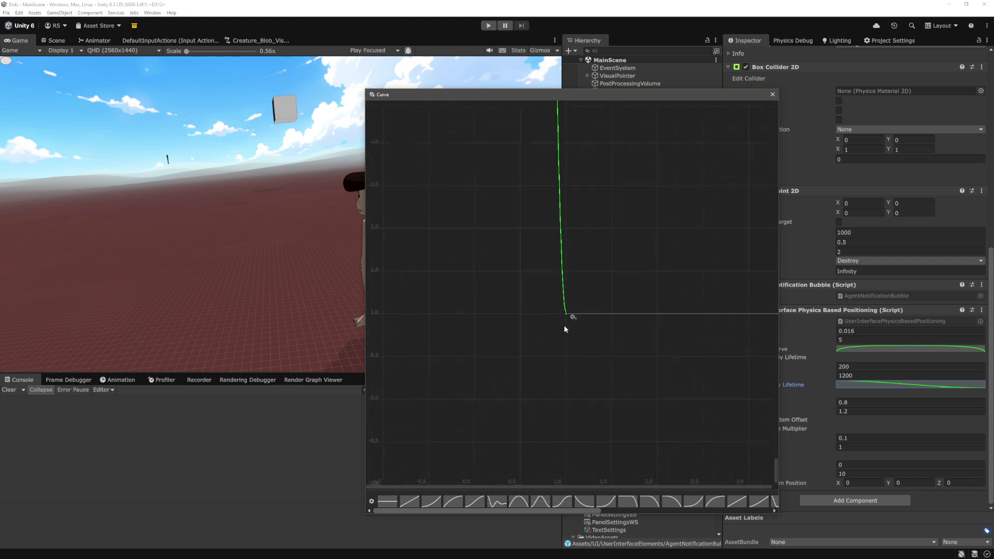
right_click(561, 288)
click(577, 292)
right_click(562, 288)
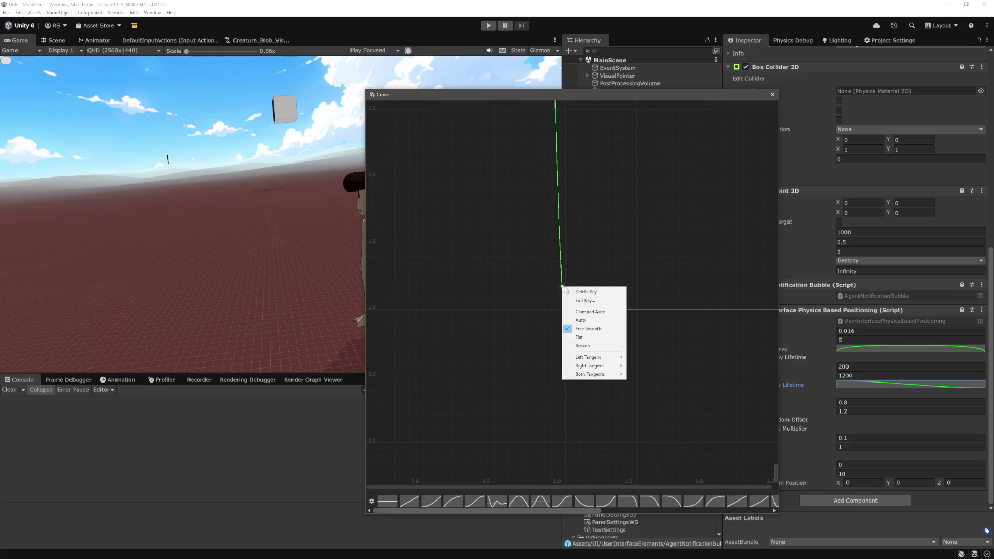
click(598, 302)
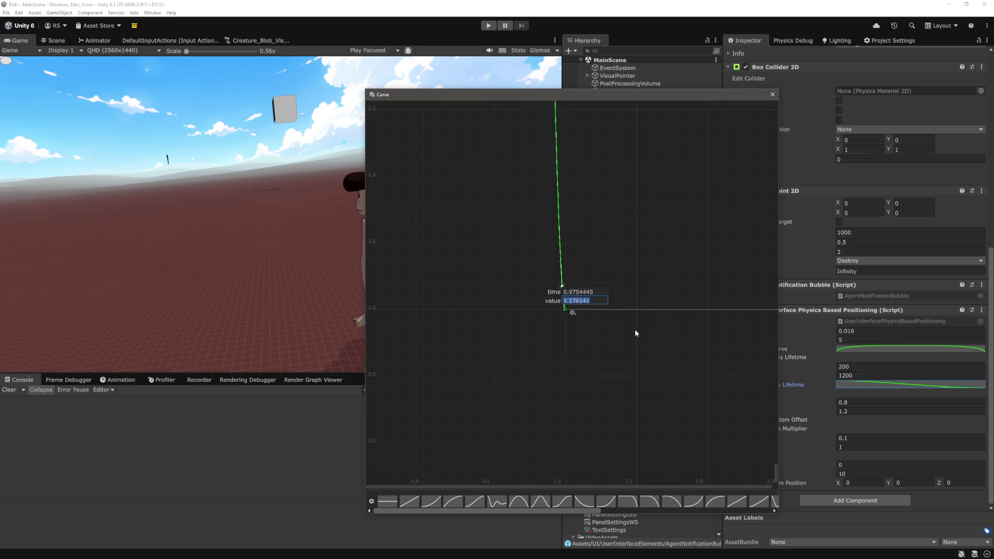
click(600, 292)
text(0.15)
Place the added key at time 0.15 with a value of 1.
key(Return)
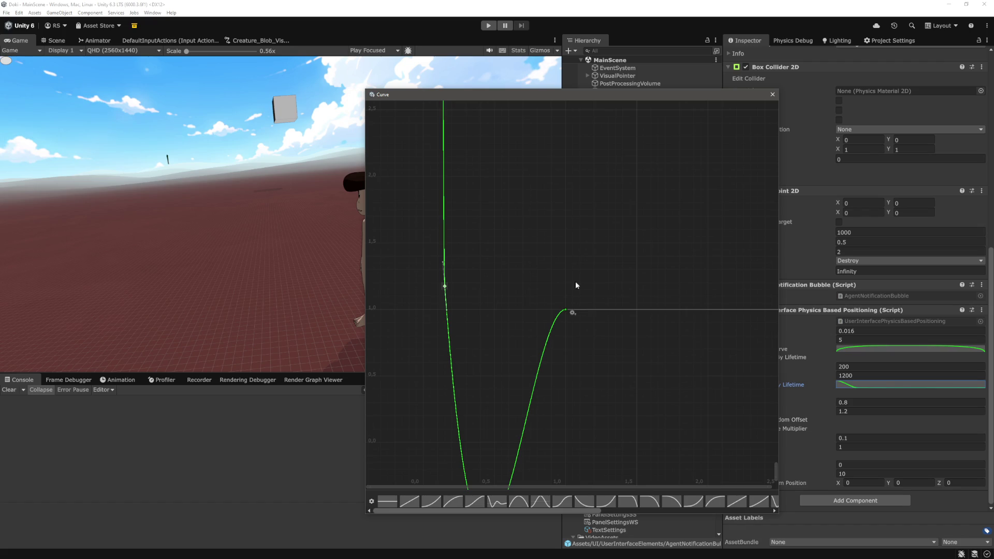
right_click(448, 285)
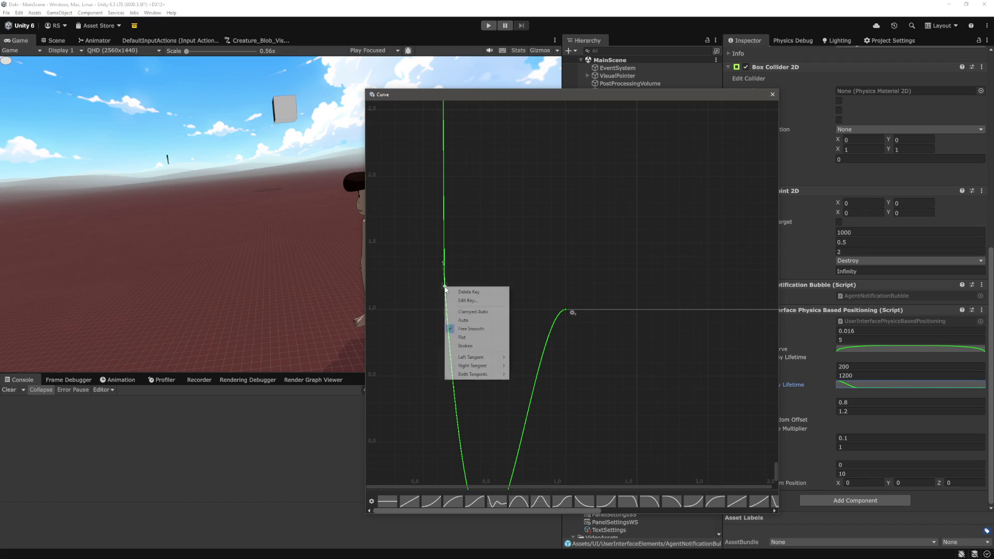
click(490, 302)
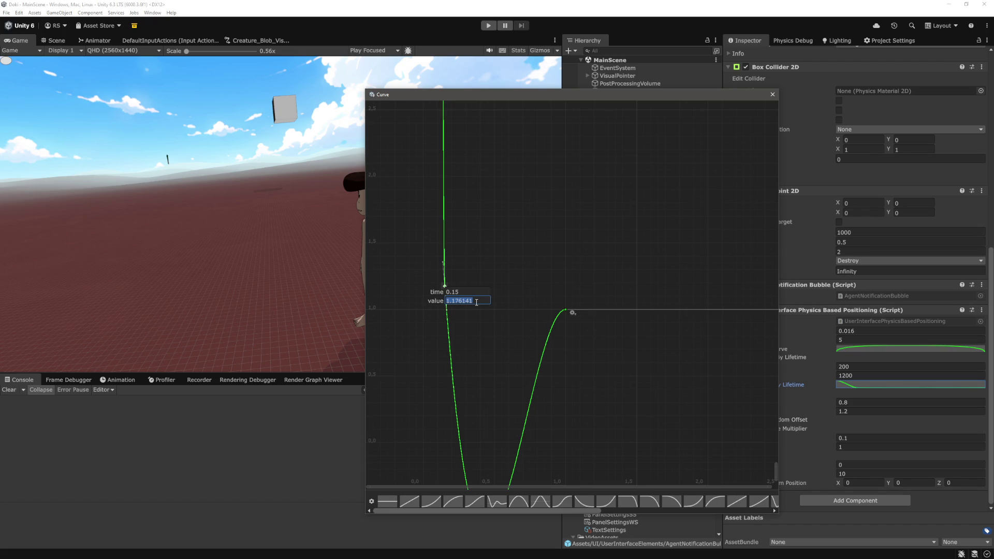
text(1)
key(Return)
Lower the value of the curve's end key.
drag(513, 290, 527, 252)
right_click(613, 237)
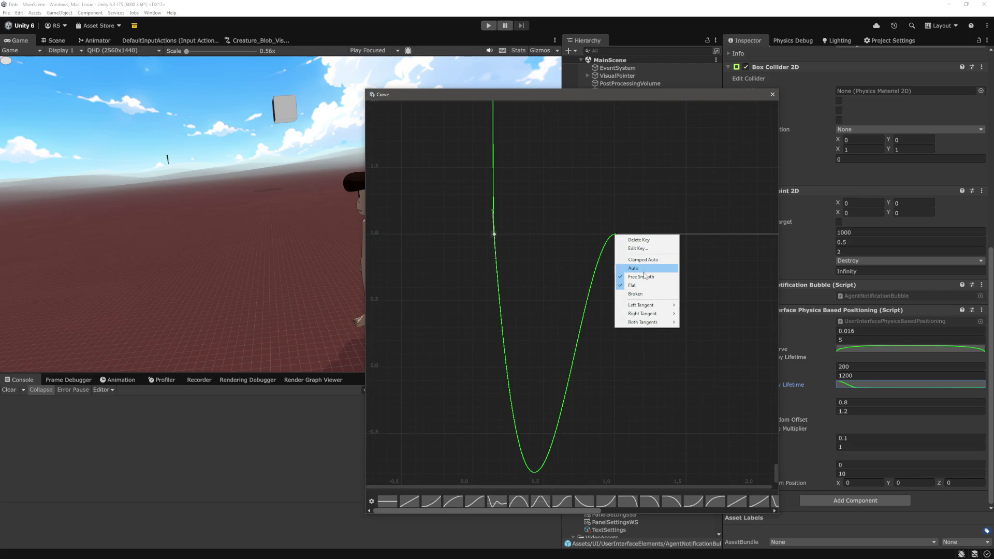
click(638, 248)
text(0.5)
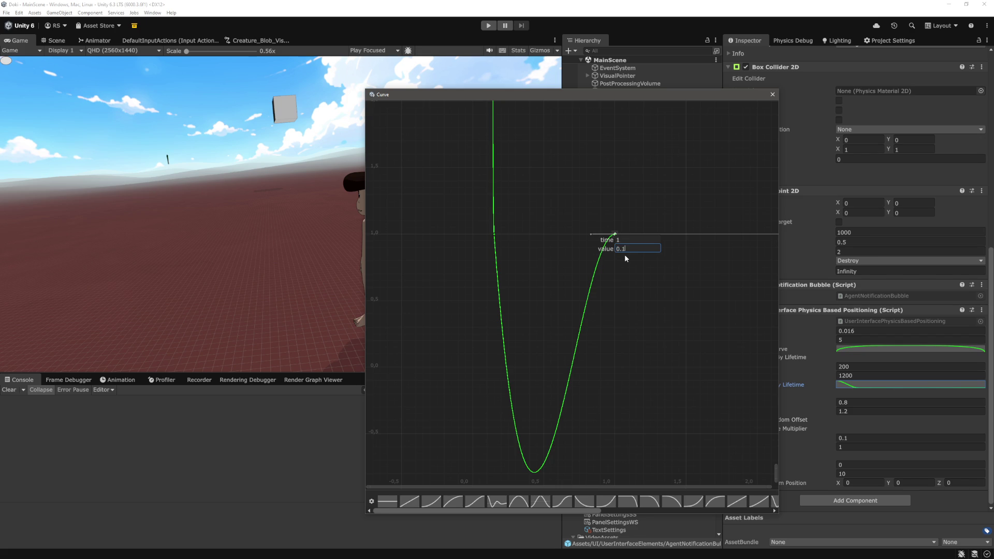
key(Return)
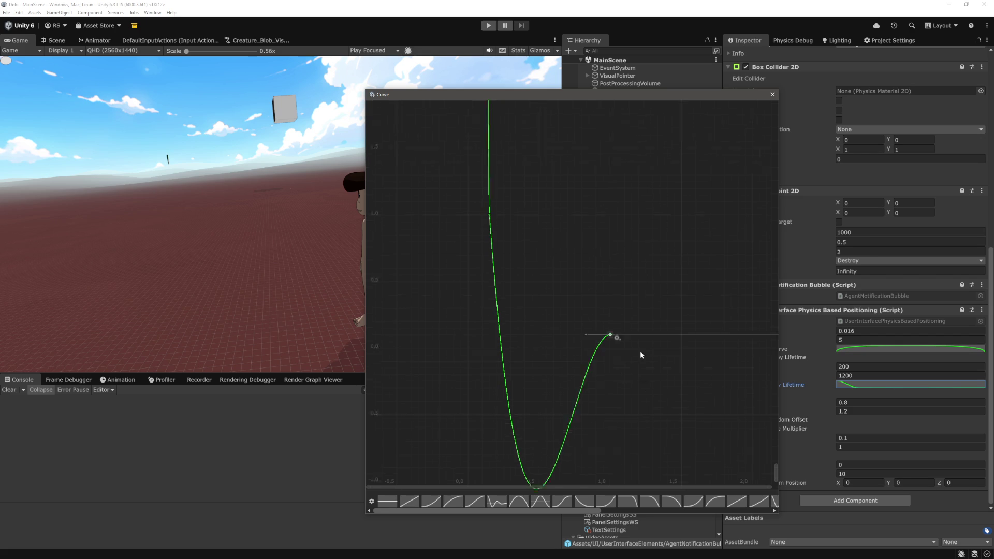
Set the end key's Left Tangent and the top key's Right Tangent to Linear.
right_click(605, 313)
mouse_move(648, 383)
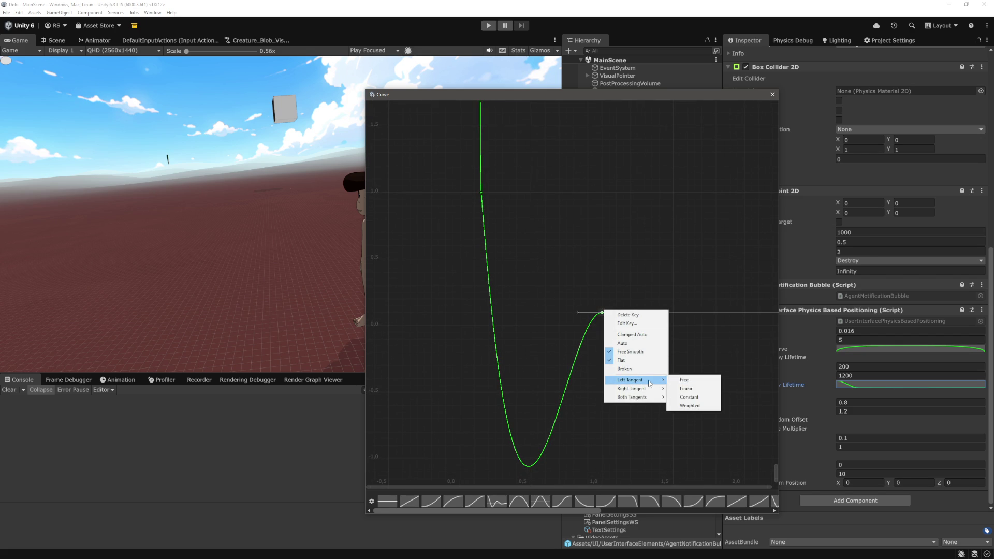
click(708, 390)
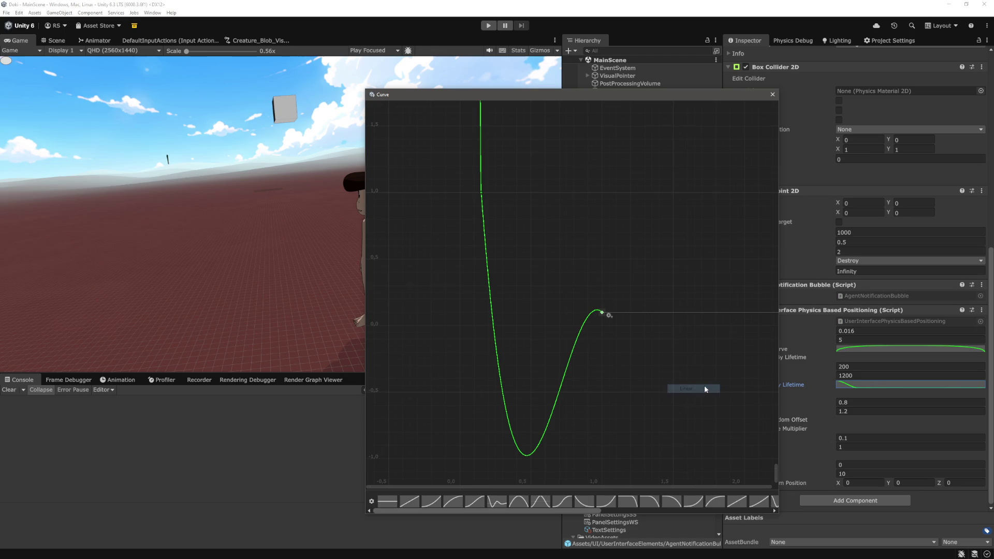
right_click(481, 193)
mouse_move(517, 271)
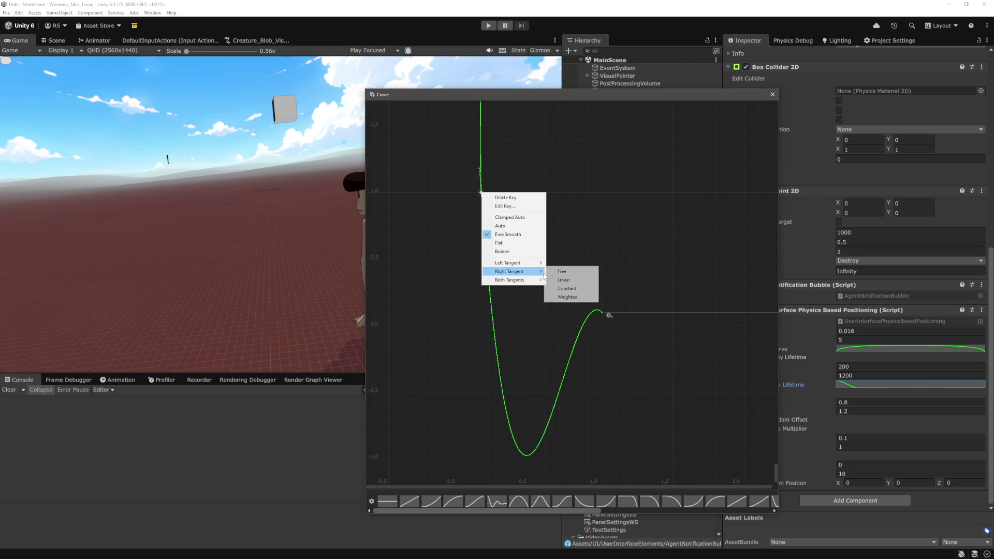
click(572, 283)
Zoom out to review the whole mass curve, then close the curve editor.
drag(559, 214, 553, 260)
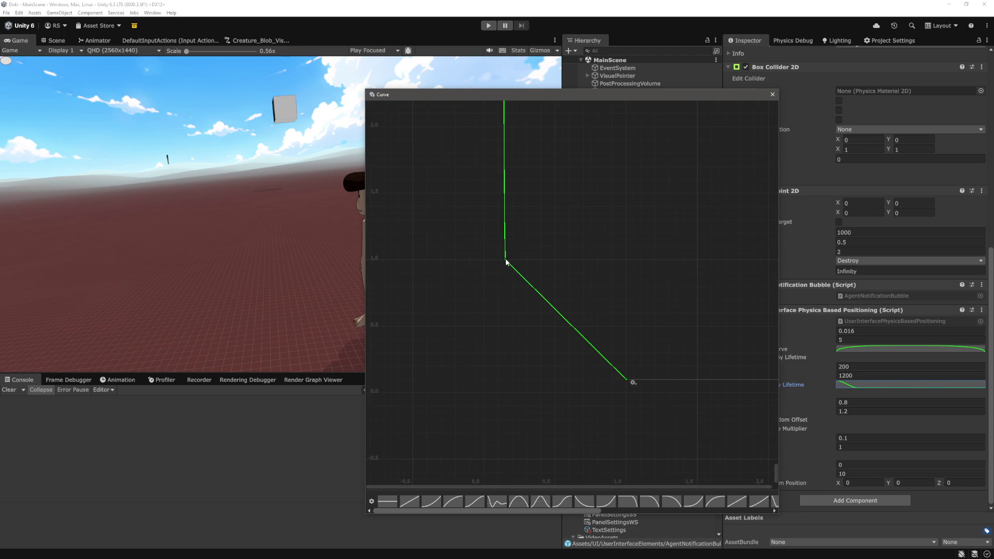
right_click(506, 260)
click(541, 244)
click(506, 261)
scroll(529, 249, down, 2)
scroll(510, 162, down, 5)
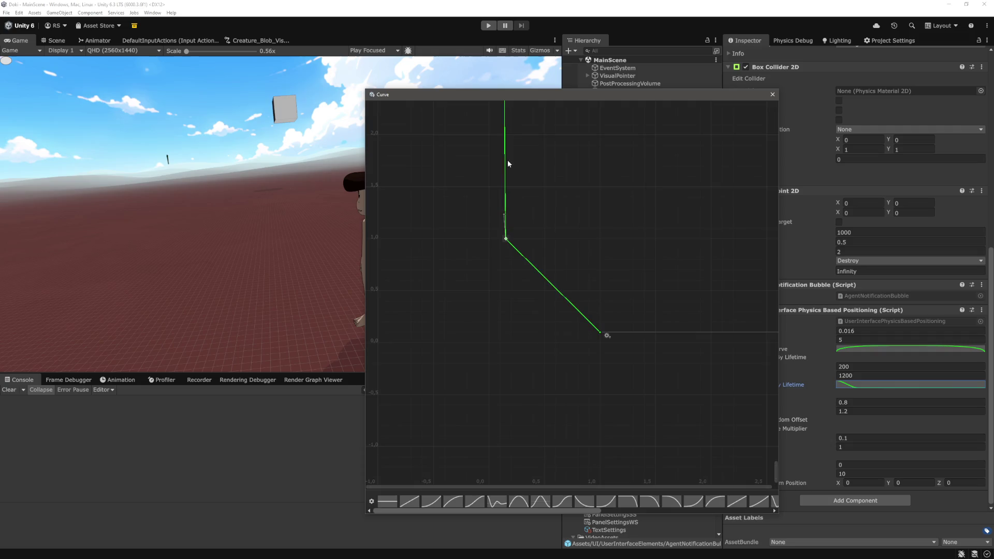
scroll(570, 213, down, 10)
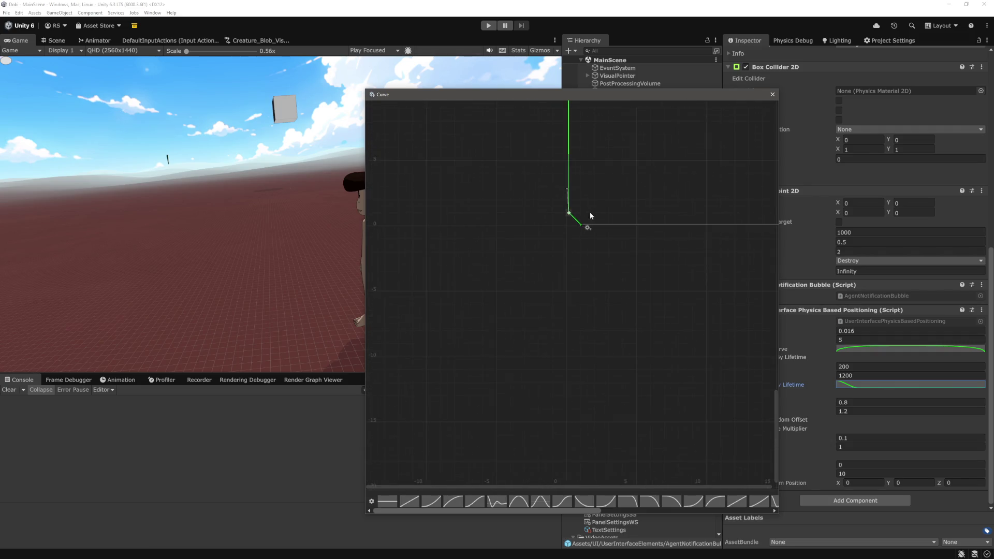
scroll(598, 258, down, 10)
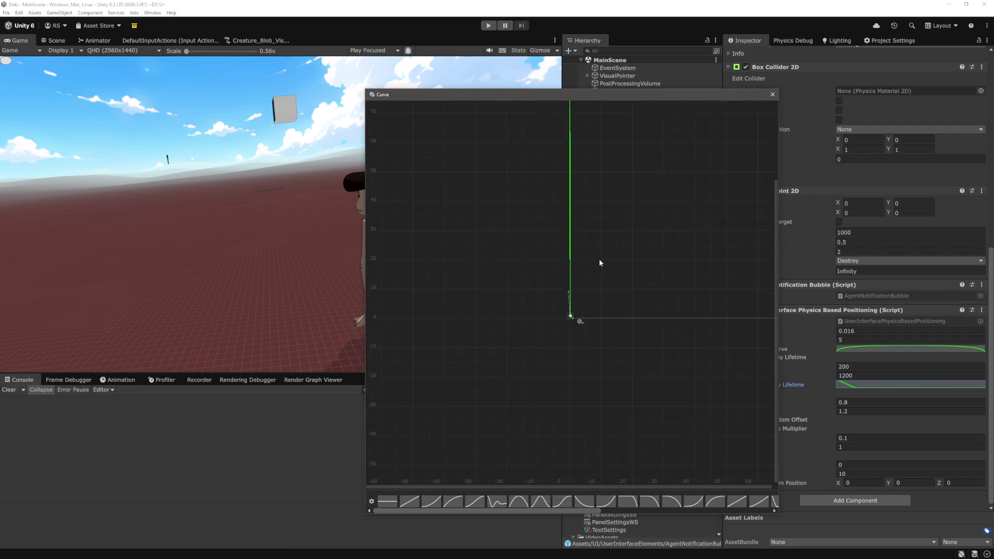
click(599, 333)
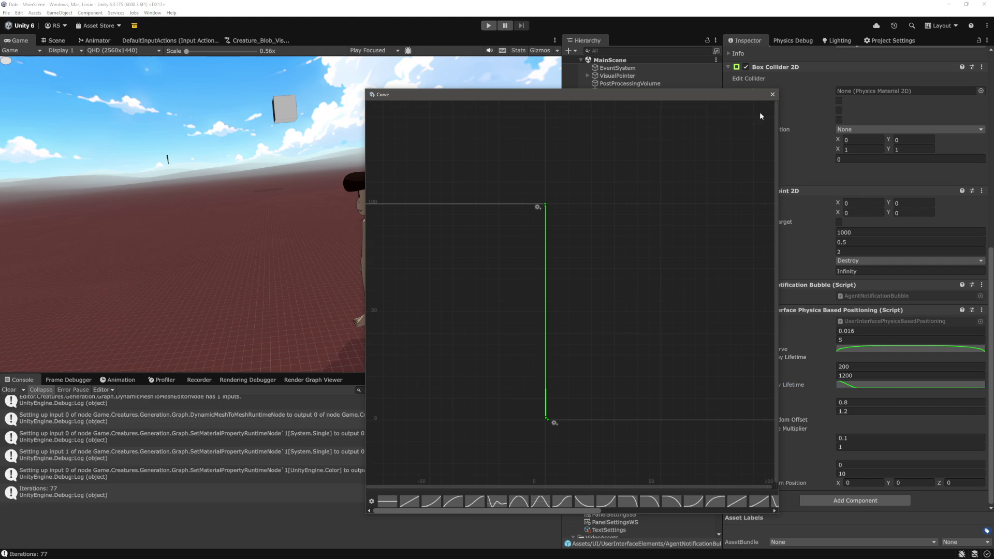
click(772, 95)
Run play mode to watch the bubbles with the new mass curve, then stop it.
click(492, 27)
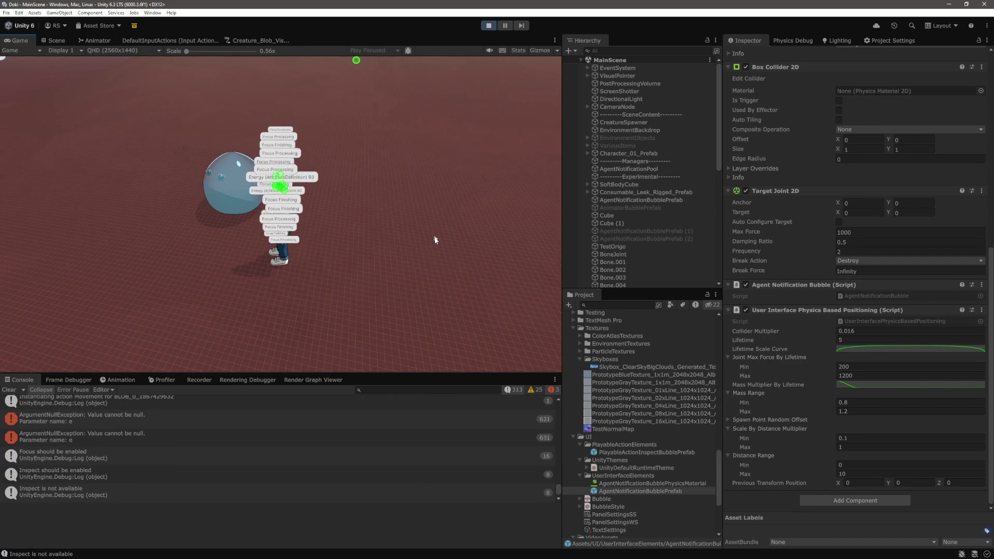
mouse_move(345, 239)
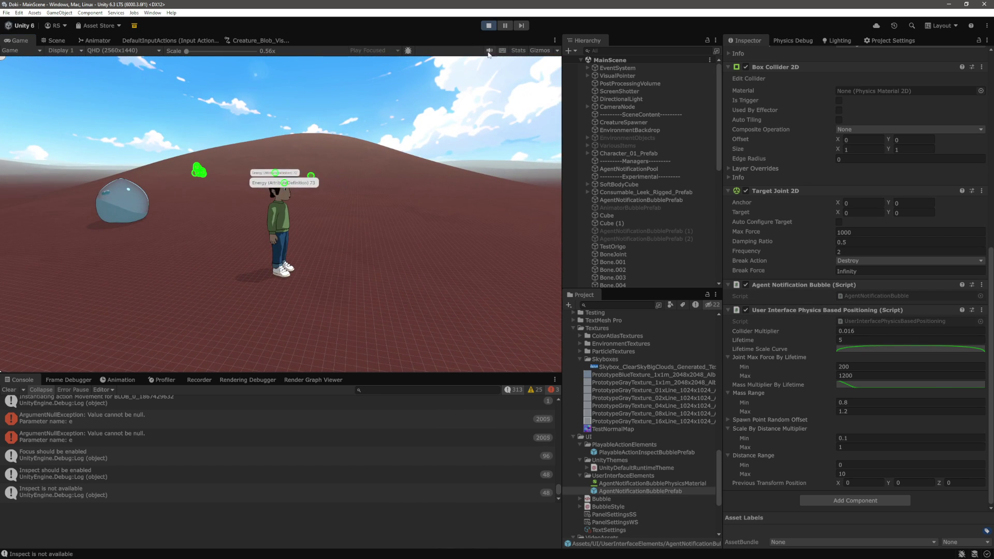
click(488, 26)
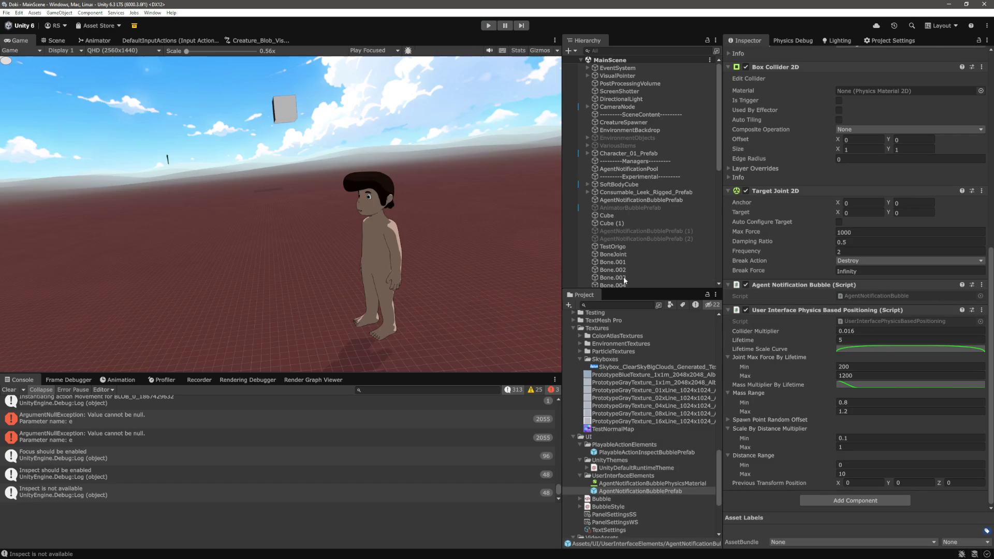
Set AgentNotificationBubblePrefab's Scale By Distance Multiplier to Min 0.7 and Max 1.5.
scroll(631, 429, down, 6)
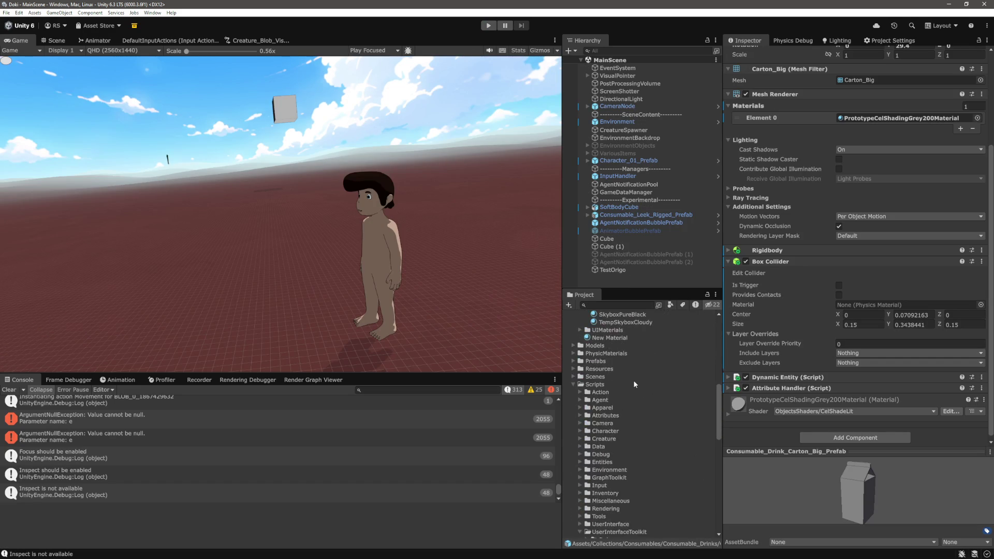
scroll(632, 418, down, 10)
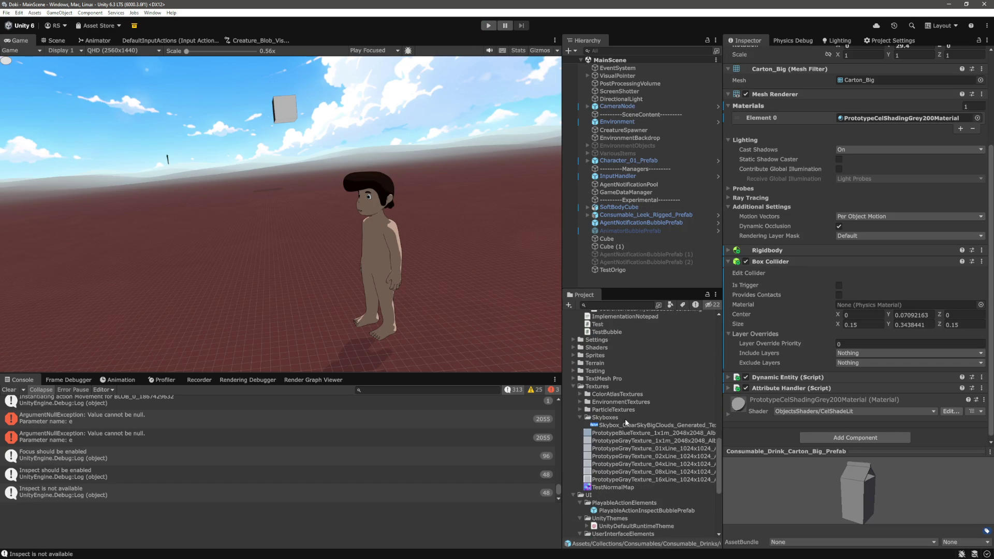
scroll(627, 422, down, 4)
click(626, 461)
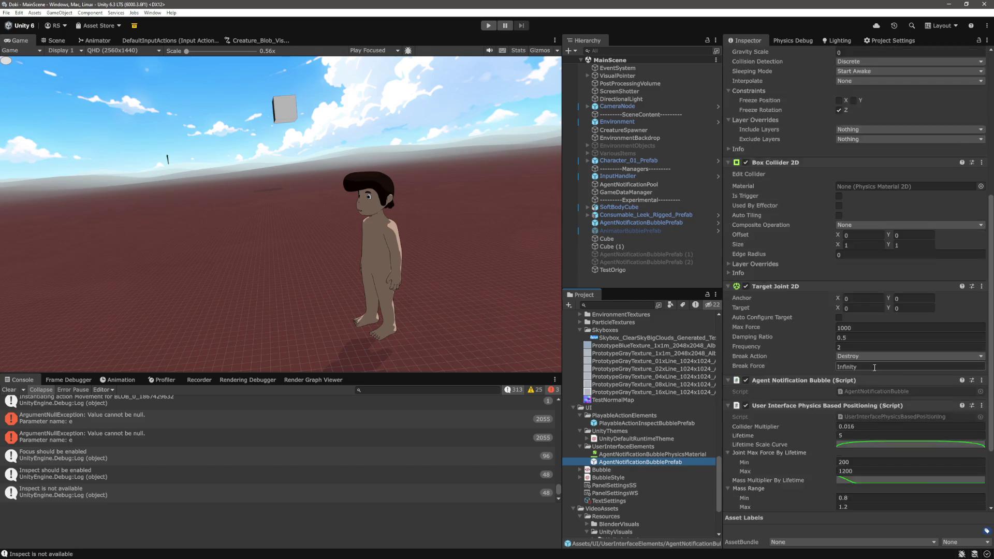
click(851, 438)
text(0.7)
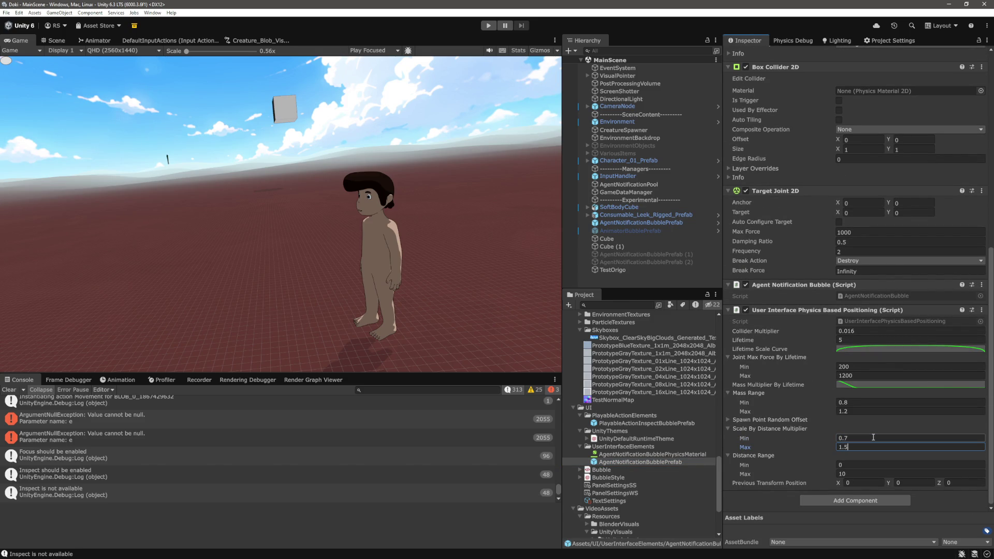
key(Tab)
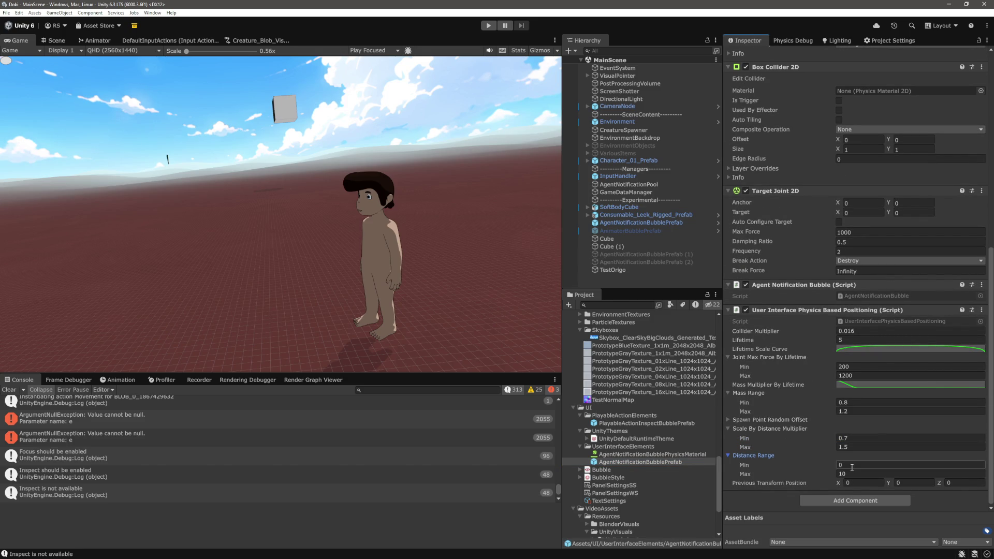
Delete the curve's middle key, make the top key's Right Tangent Linear, and close the editor.
click(868, 351)
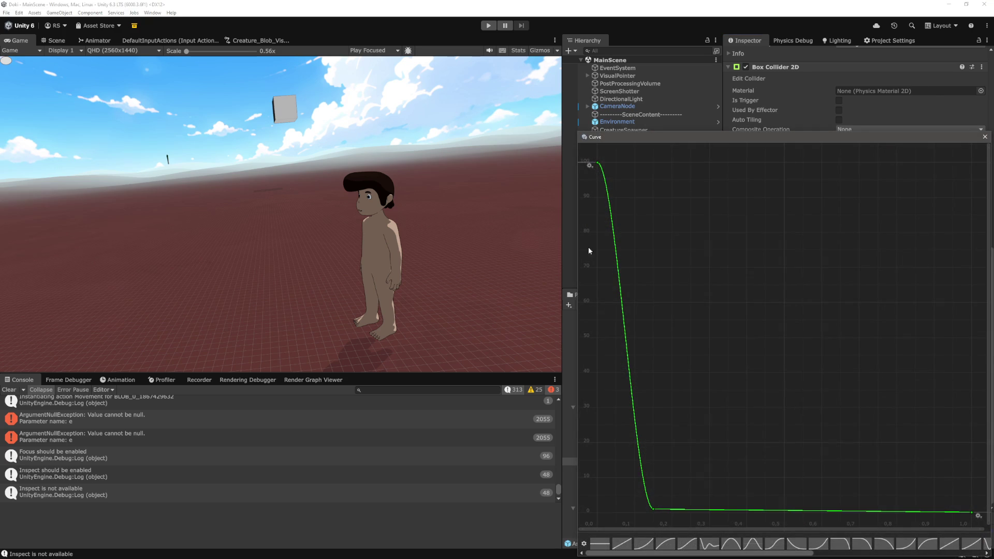
right_click(654, 511)
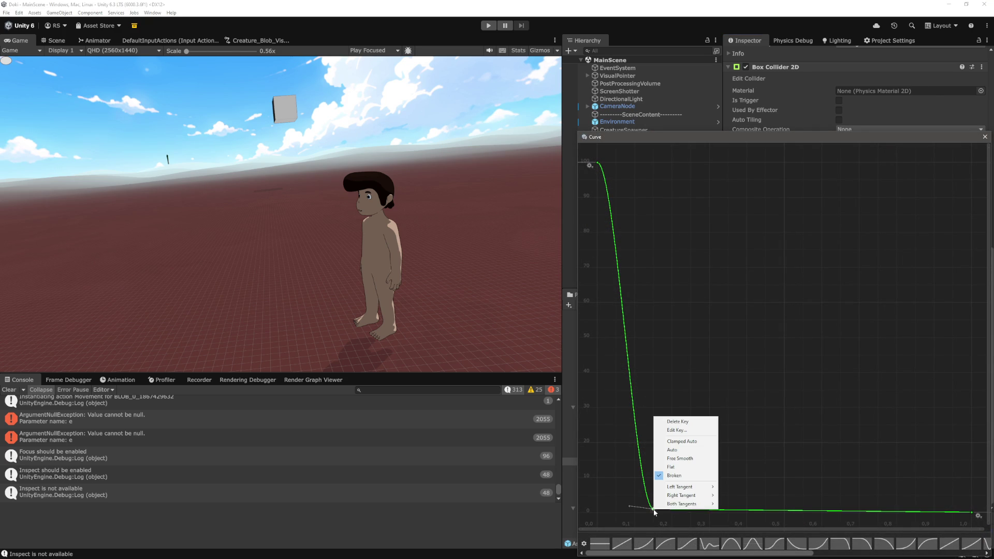
click(698, 426)
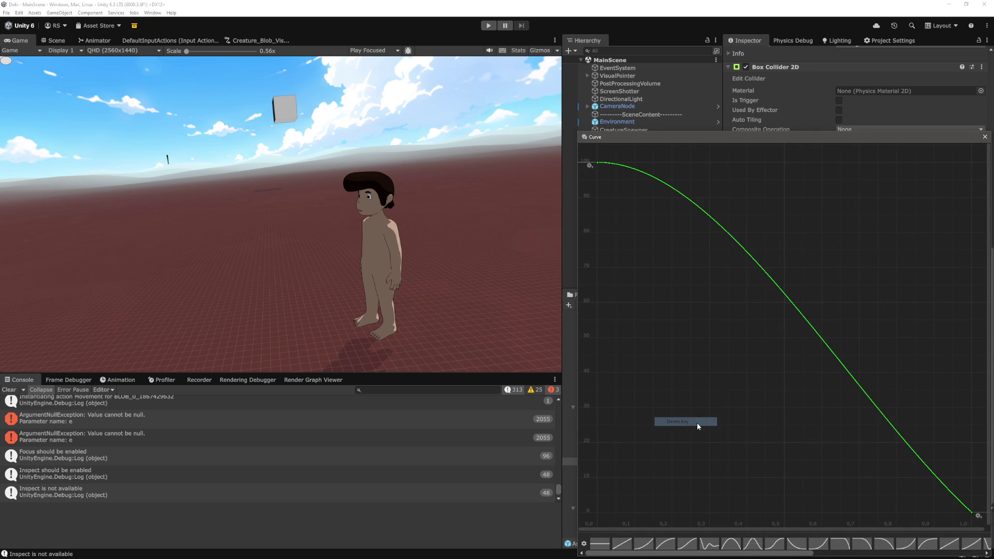
right_click(599, 169)
mouse_move(656, 241)
click(686, 249)
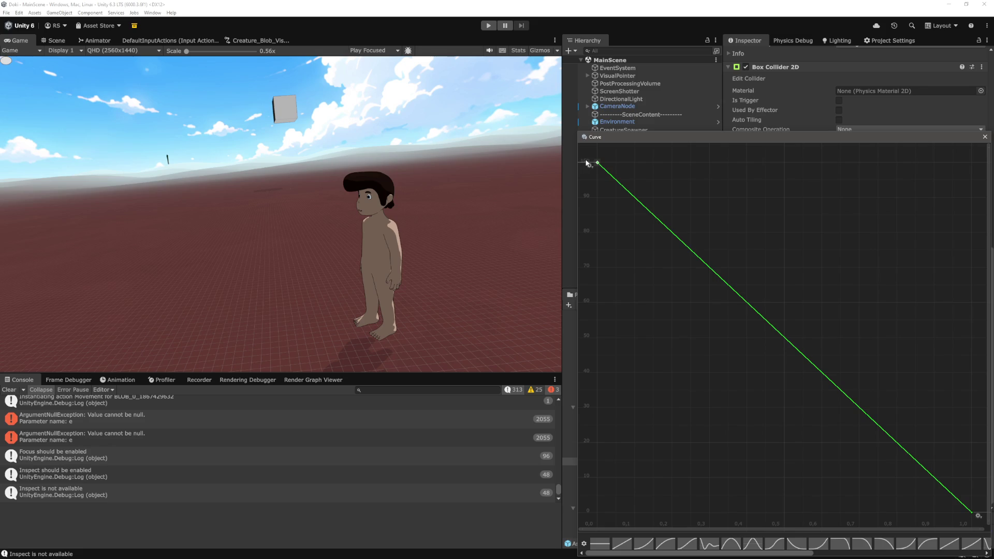
click(985, 137)
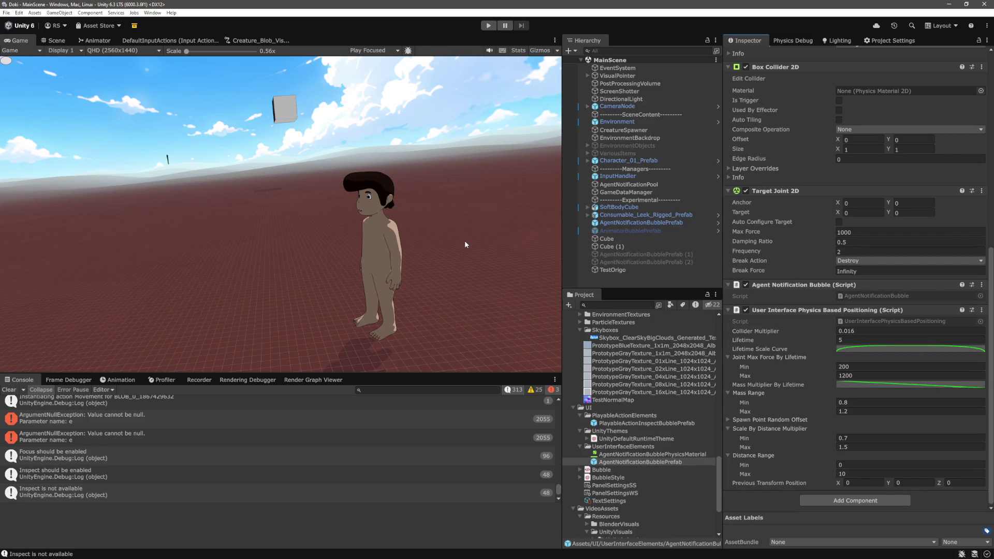
Enter play mode and watch Focus and Energy bubbles stack with the straight mass falloff.
click(487, 26)
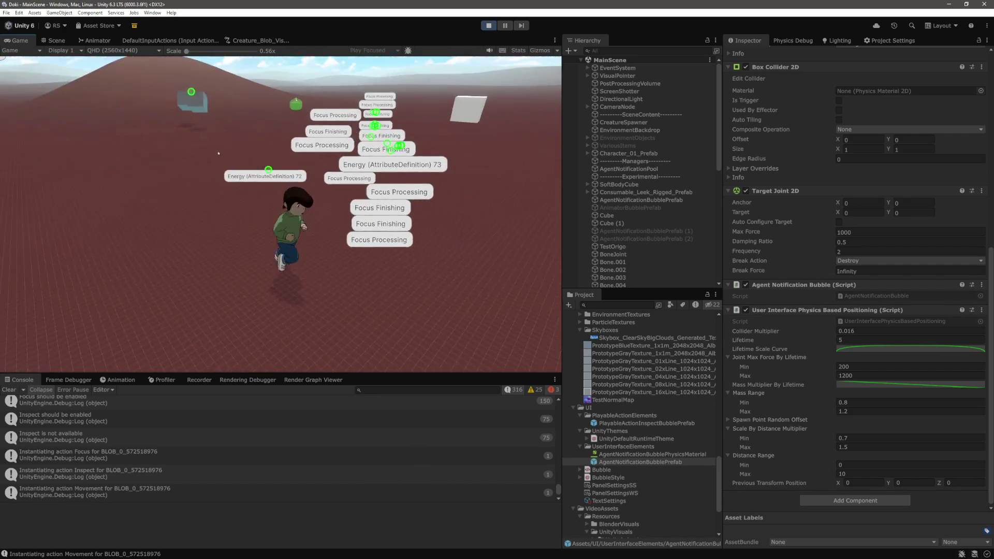
mouse_move(259, 213)
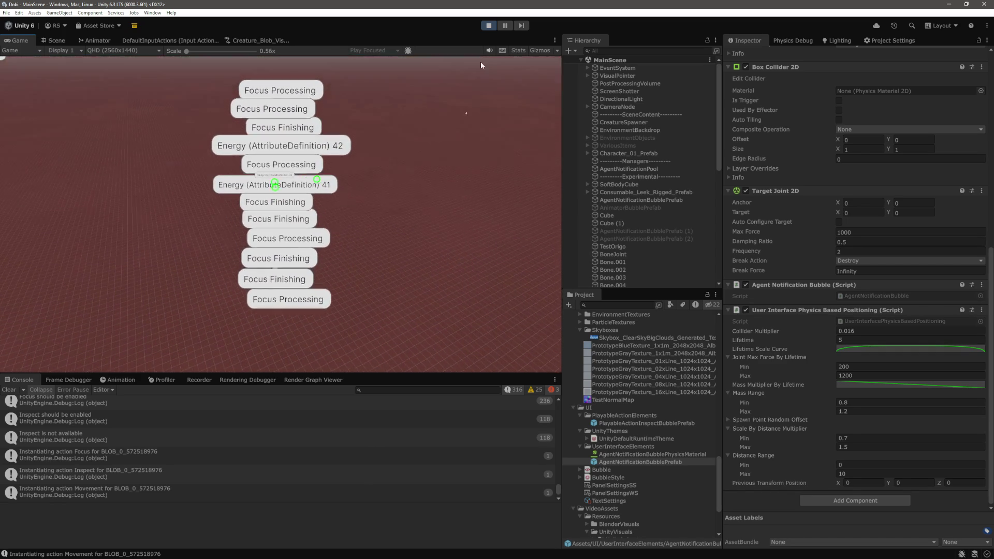
Stop play mode and select AgentNotificationBubblePrefab, briefly viewing its Lifetime Scale Curve.
click(488, 26)
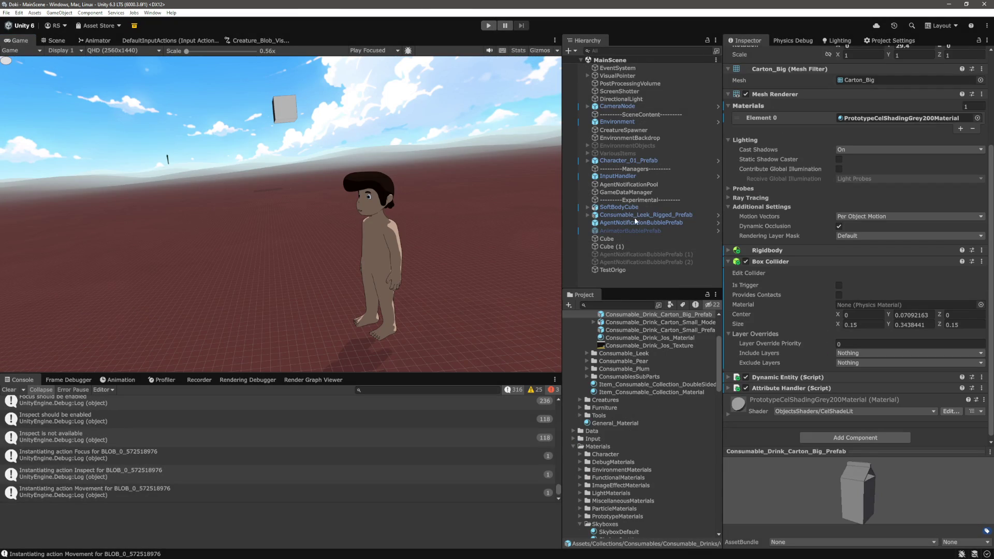
scroll(638, 428, down, 15)
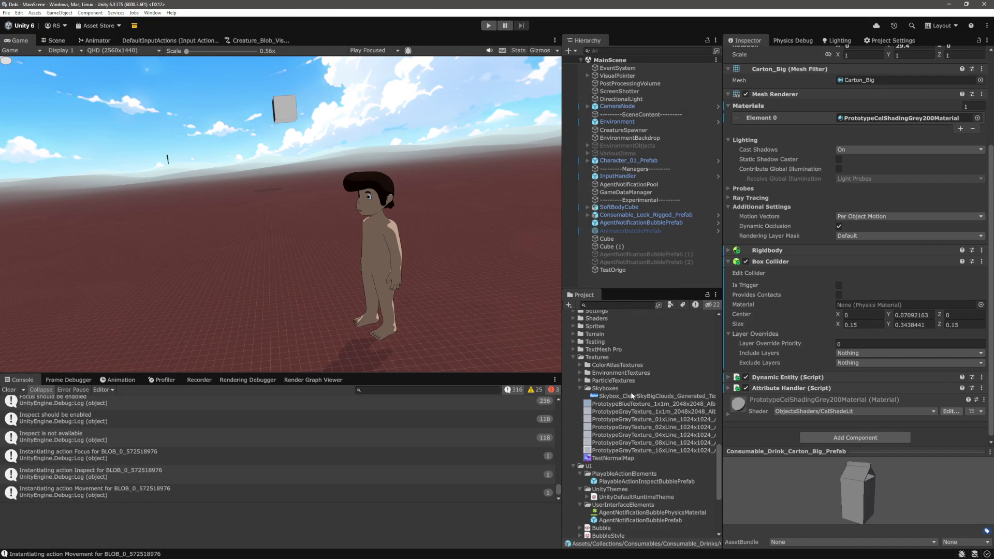
click(639, 404)
scroll(801, 378, down, 10)
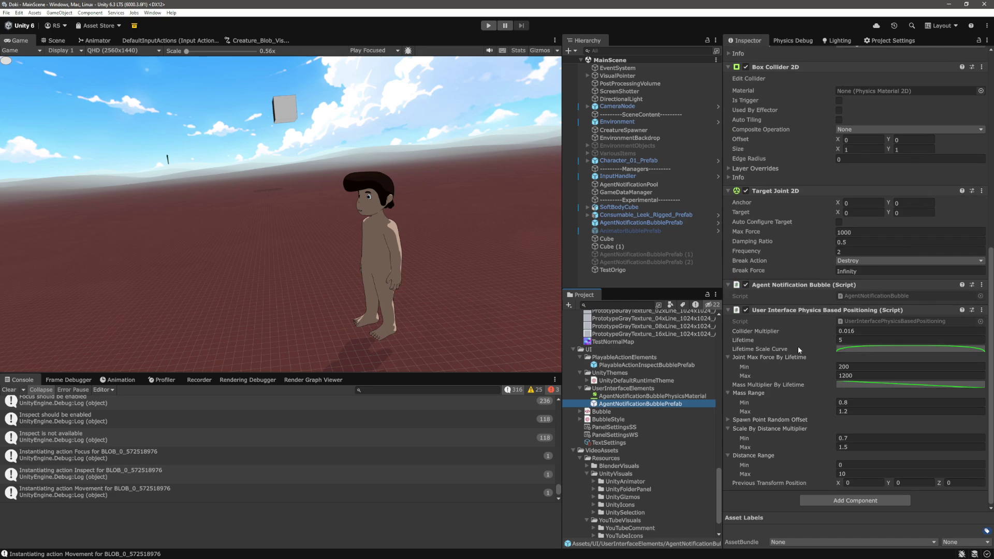
click(882, 350)
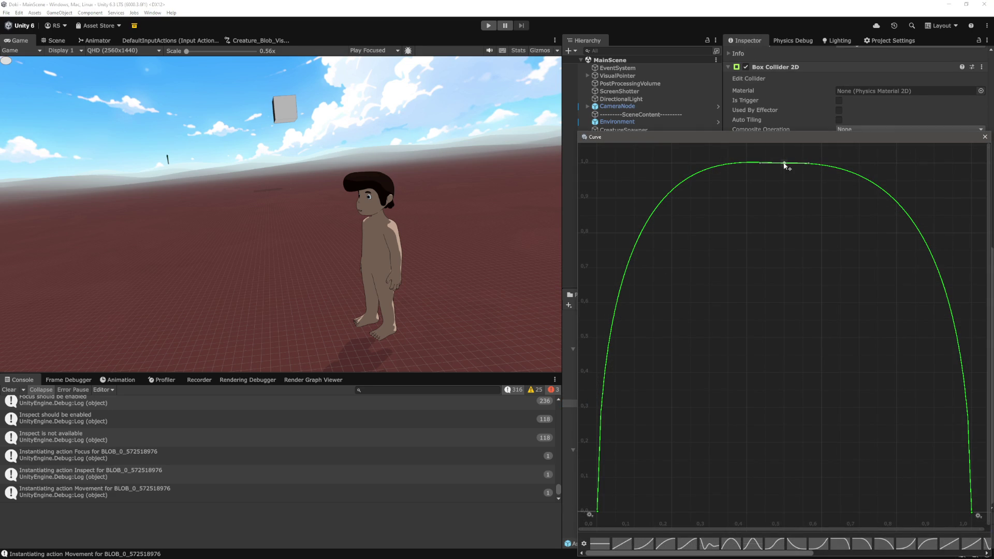
click(984, 136)
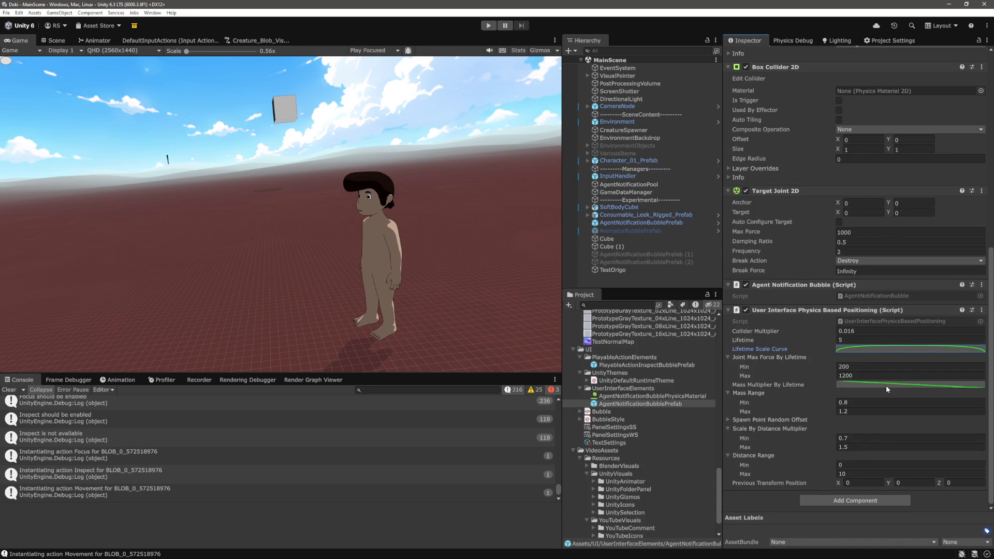
Add a key at time 0.5 with value 0 to the Mass Multiplier By Lifetime curve.
click(885, 385)
right_click(826, 381)
right_click(827, 377)
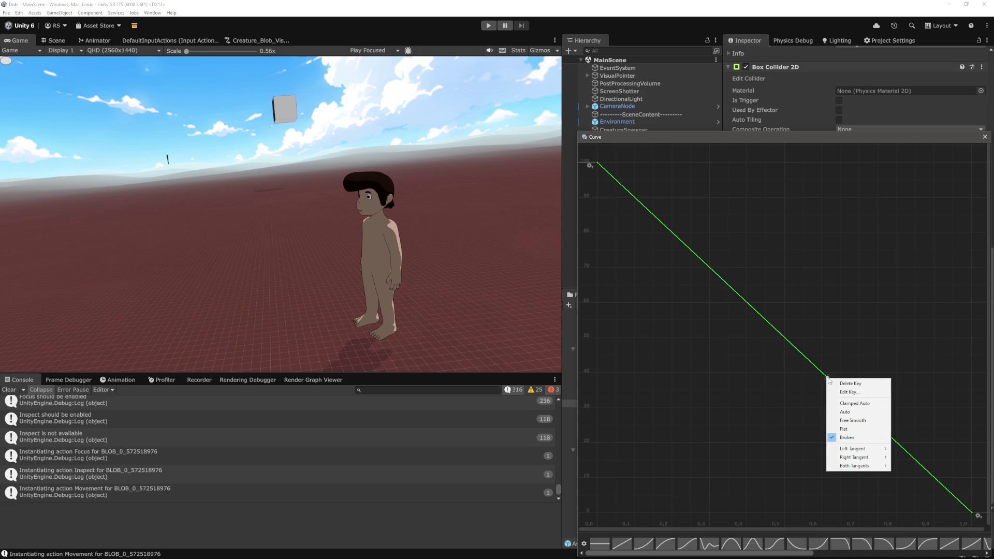
click(861, 394)
text(0.5)
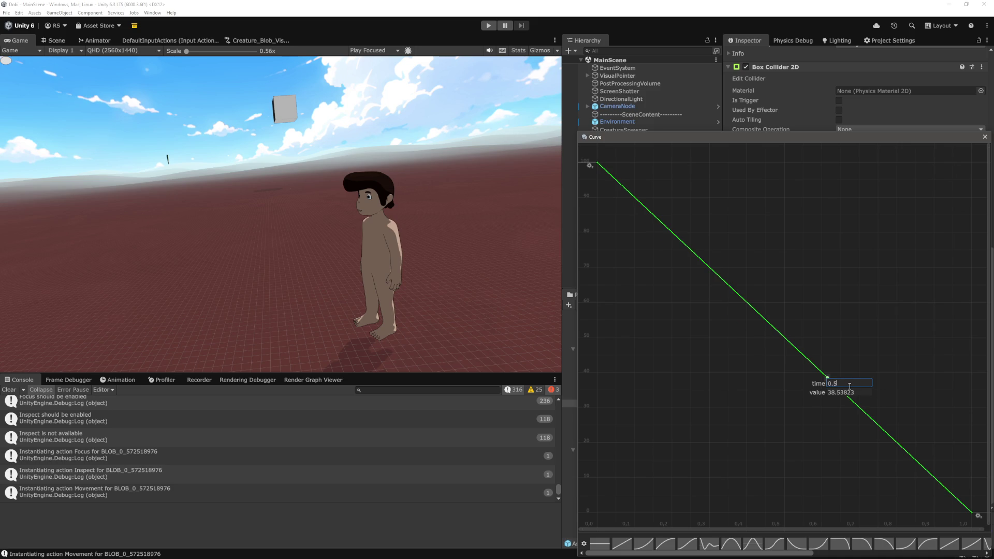
key(Tab)
text(0)
key(Return)
Raise the curve's time-0 key to a much higher value, then restart play mode.
scroll(820, 429, down, 1)
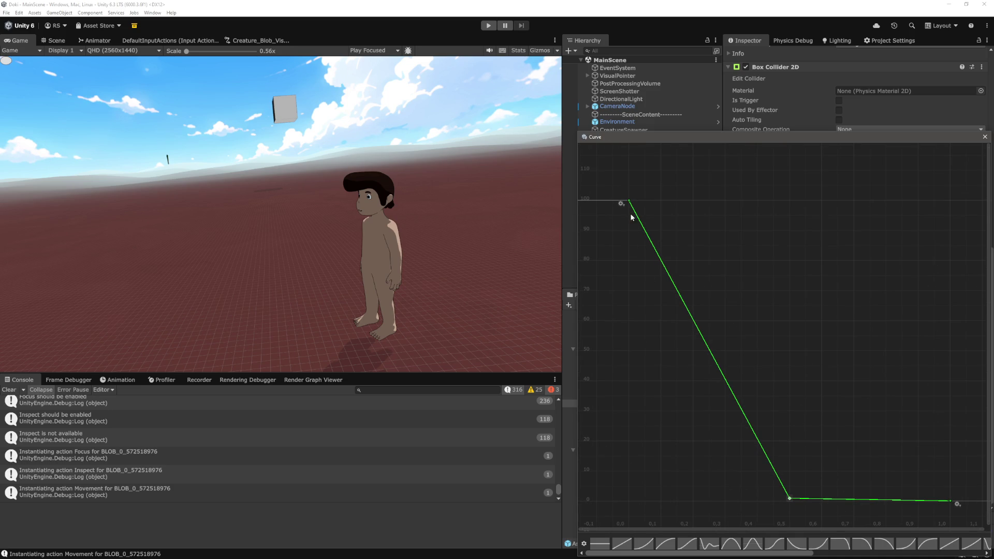
scroll(702, 378, down, 1)
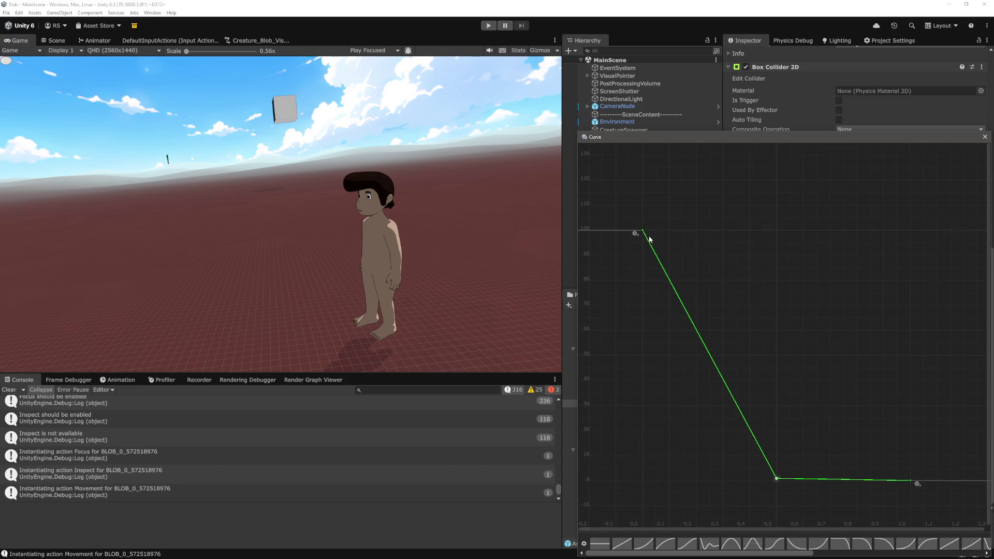
right_click(643, 232)
click(644, 240)
text(00)
key(Return)
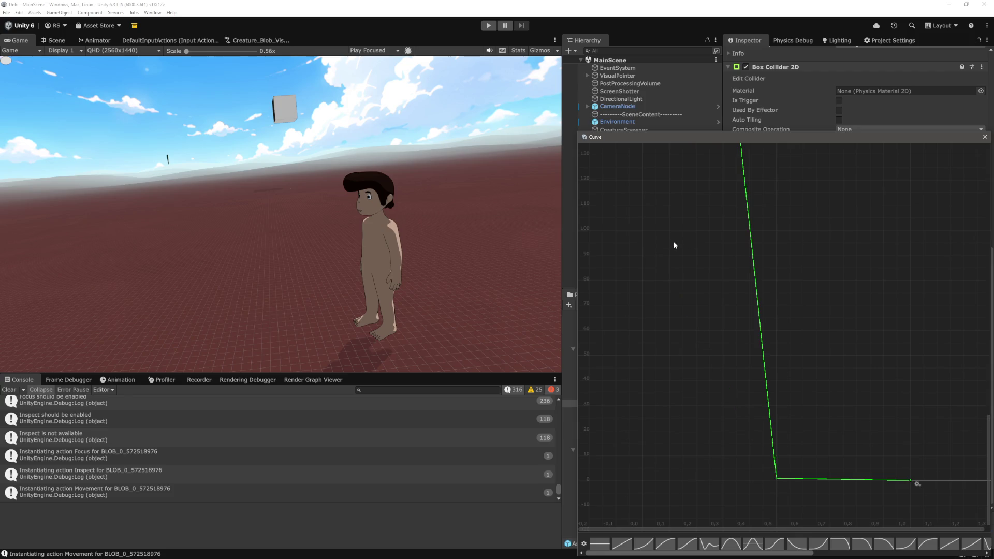
click(985, 137)
click(488, 26)
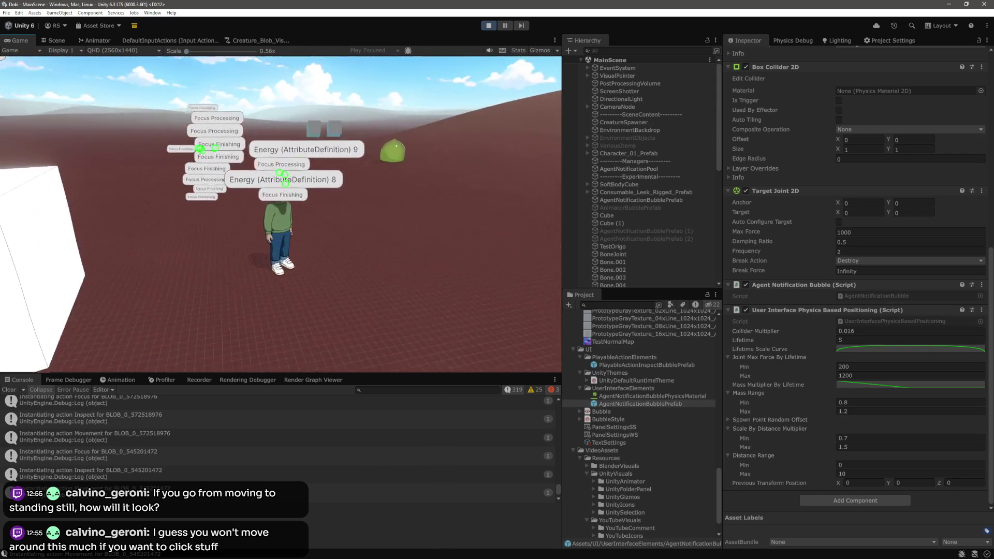
Watch the Energy and Focus notification bubbles float around the character in the Game view.
scroll(644, 186, down, 10)
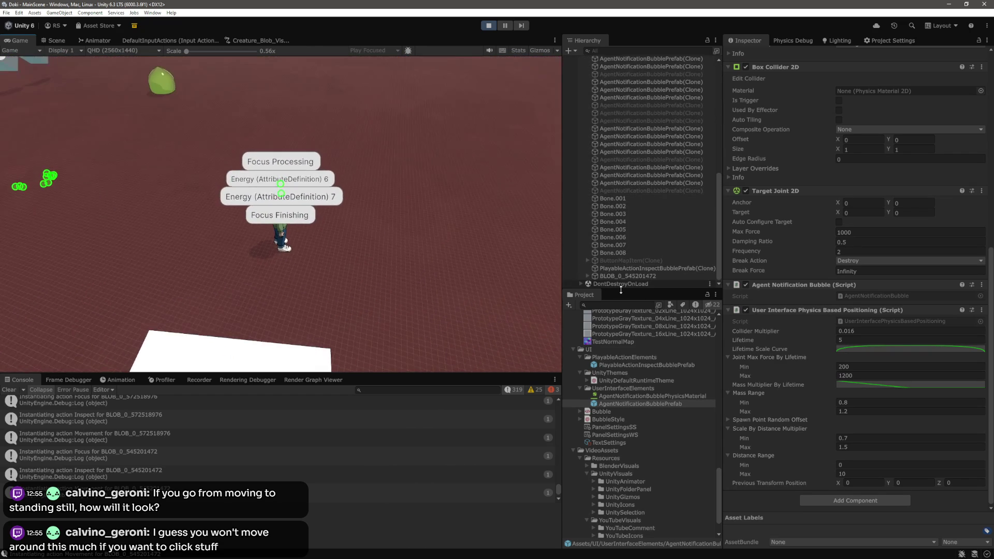
Select DontDestroyOnLoad in the Hierarchy while the Energy bubbles count down to 0.
click(595, 284)
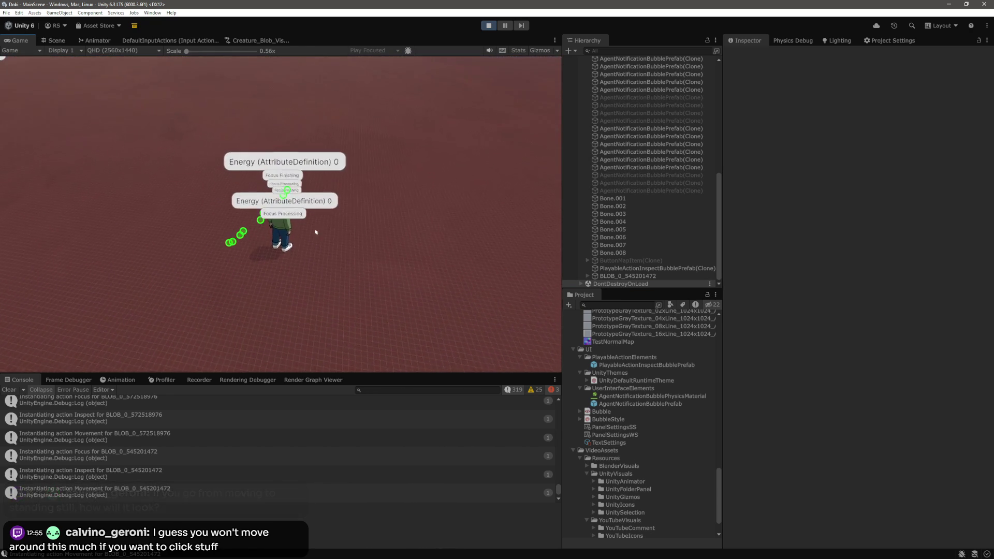
mouse_move(280, 218)
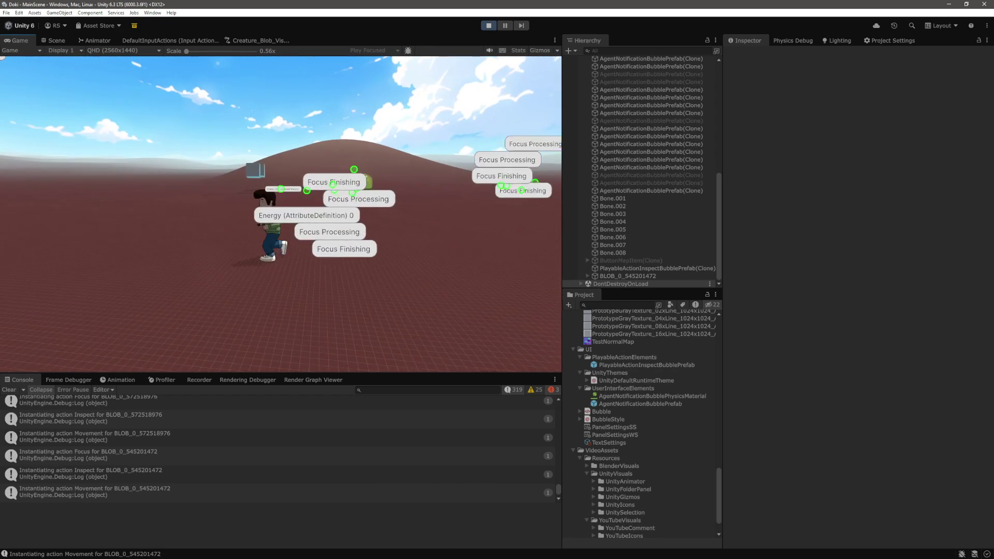
Stop play mode and check the Mass Multiplier By Lifetime curve's last key (time 1, value 0.8).
scroll(663, 202, up, 3)
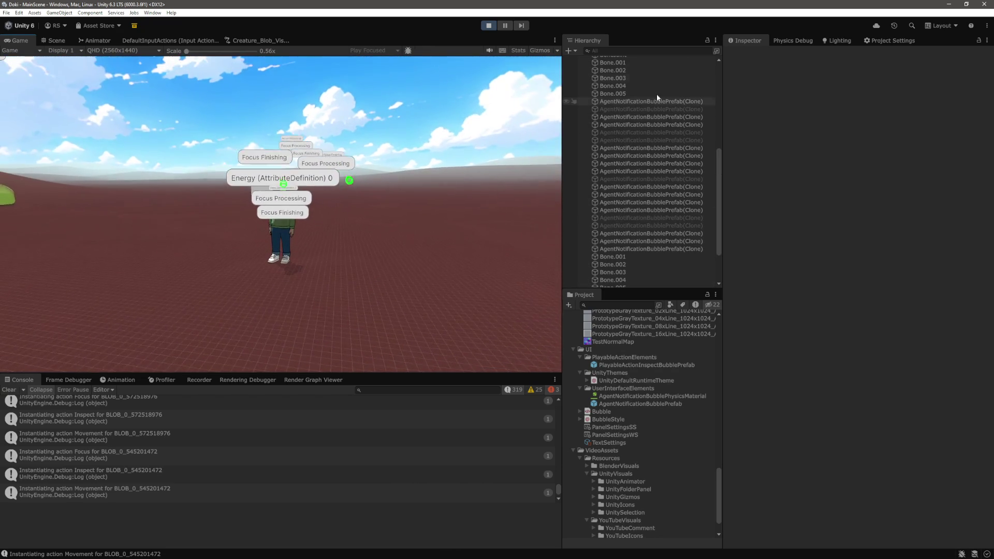
click(493, 28)
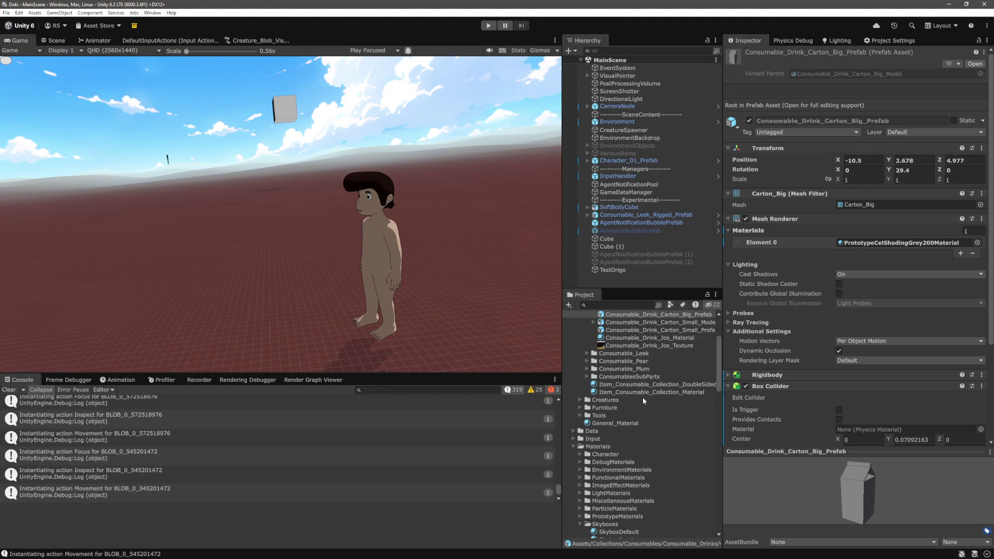
scroll(642, 396, down, 10)
click(645, 433)
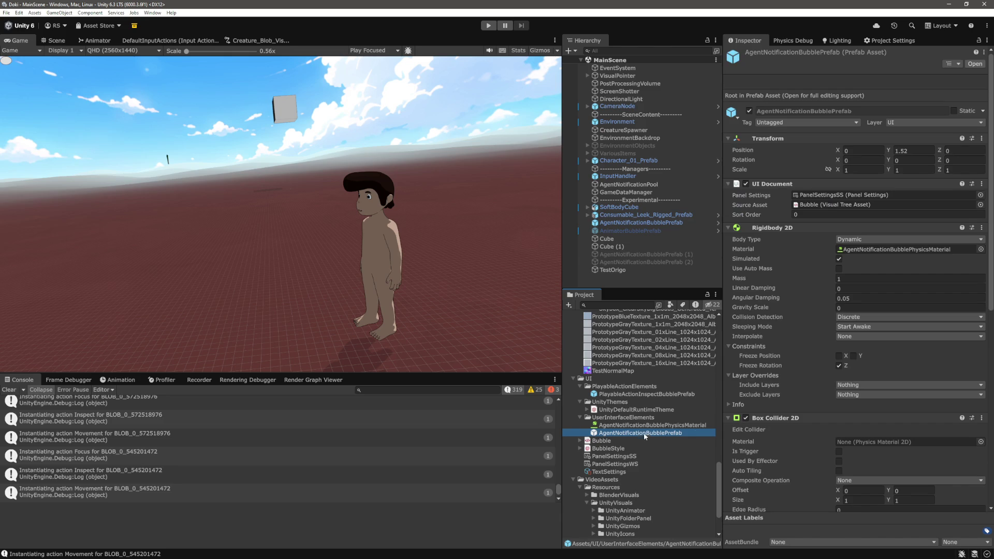
scroll(900, 362, down, 15)
click(902, 387)
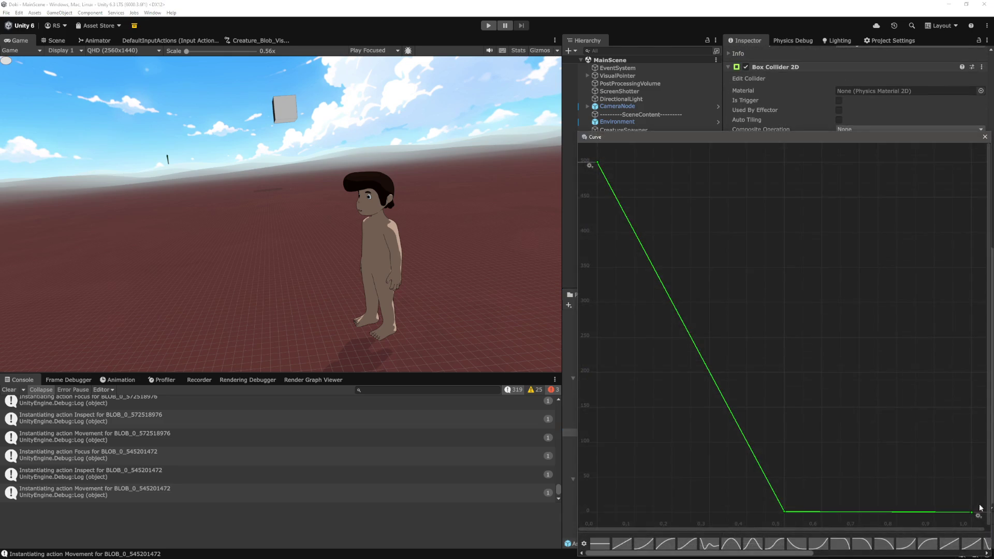
right_click(972, 513)
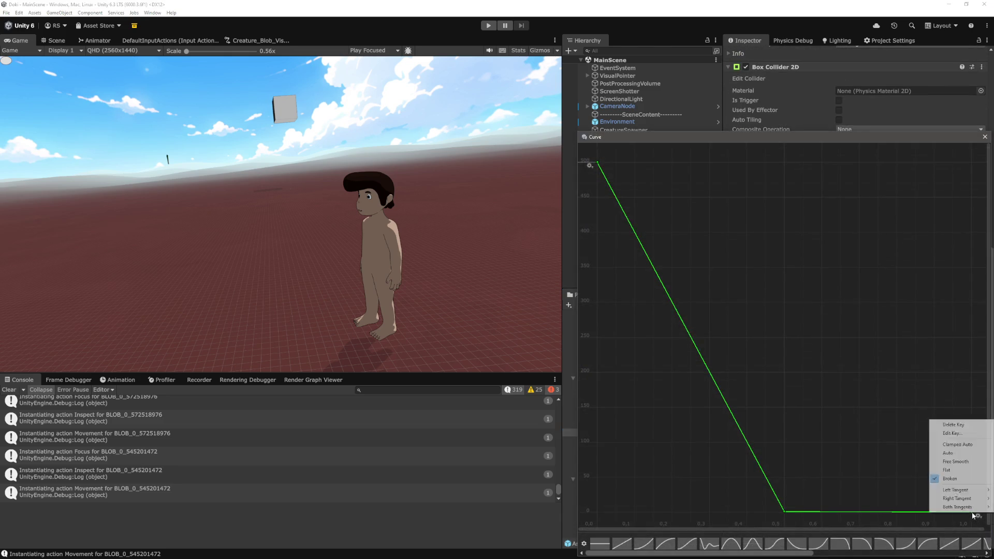
click(961, 433)
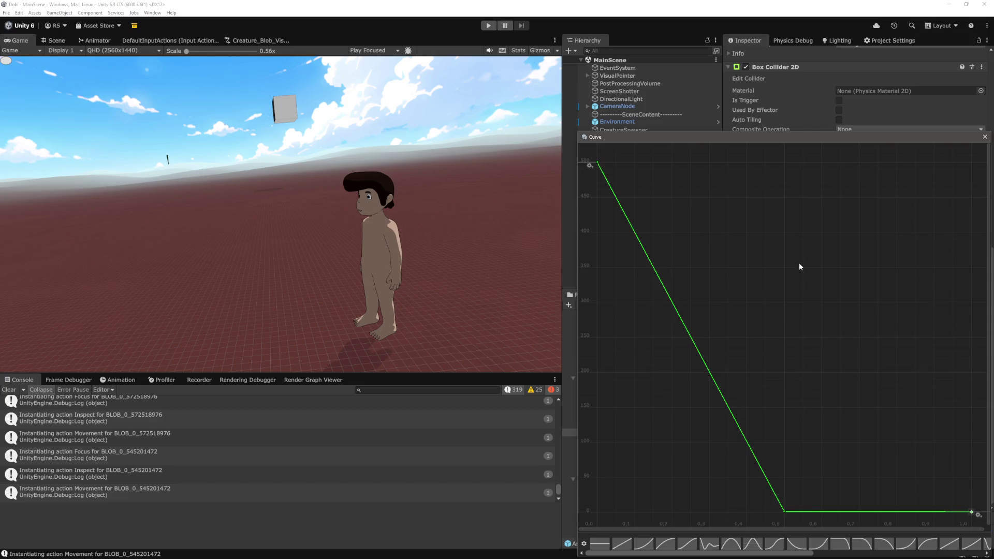
click(984, 137)
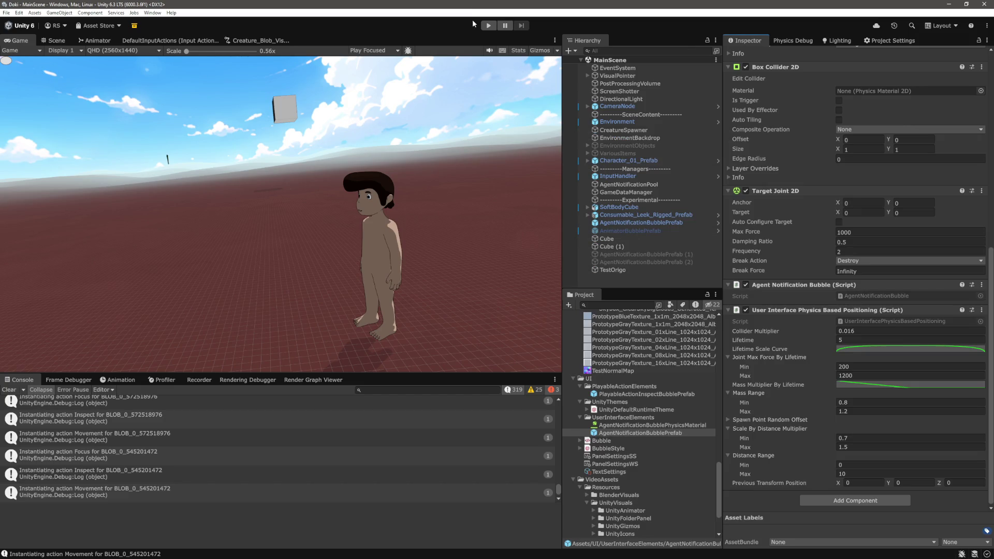
Playtest with R to show info, run the character, trigger its action twice, then stop.
click(488, 26)
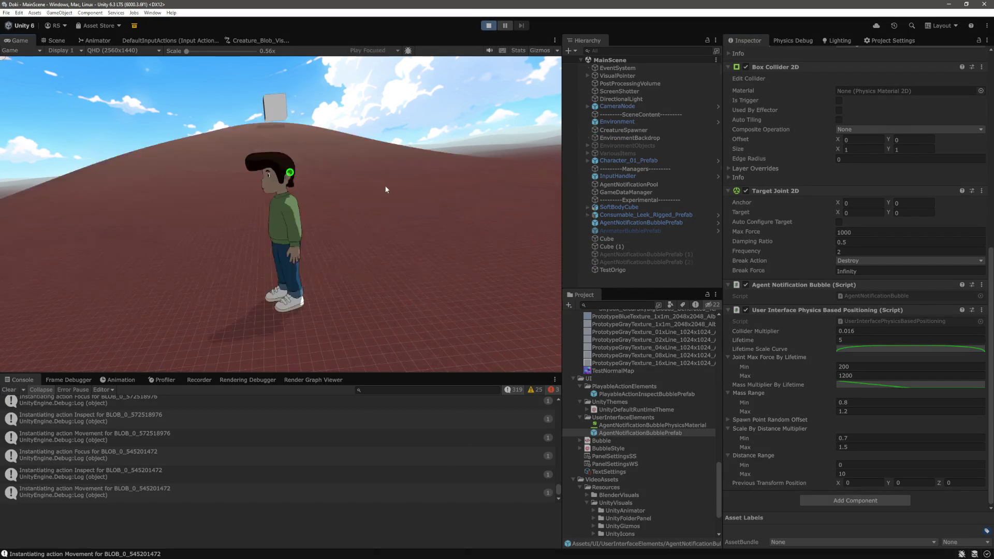
key(r)
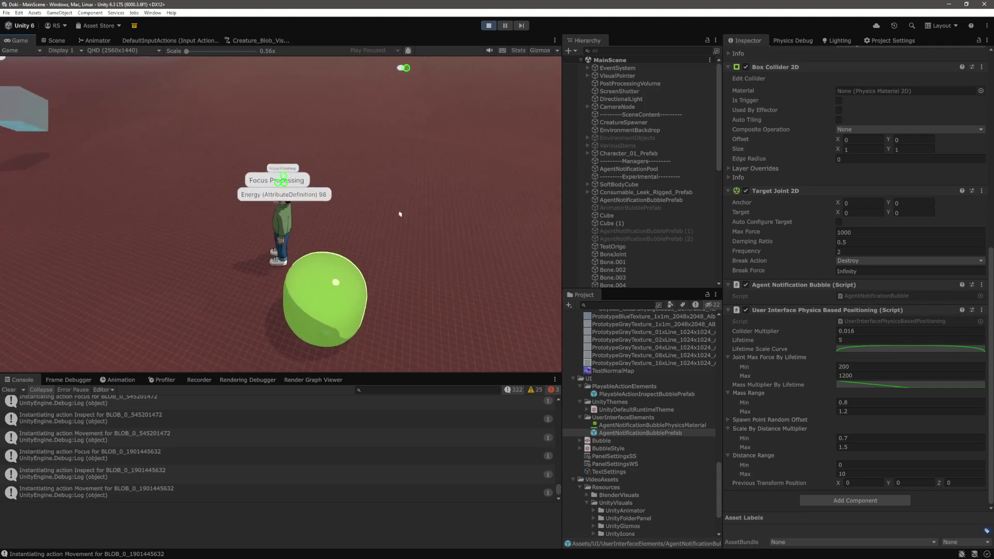
click(364, 267)
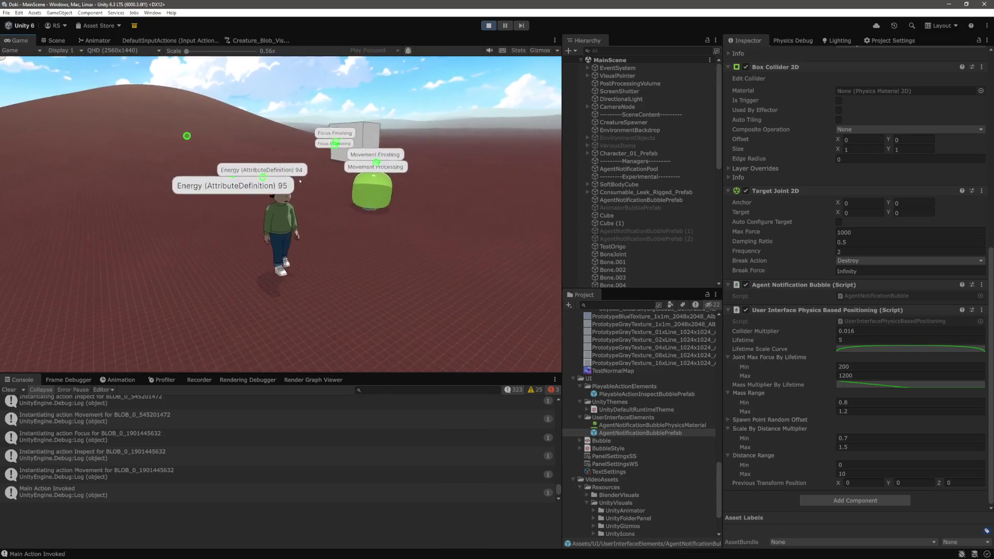
key(space)
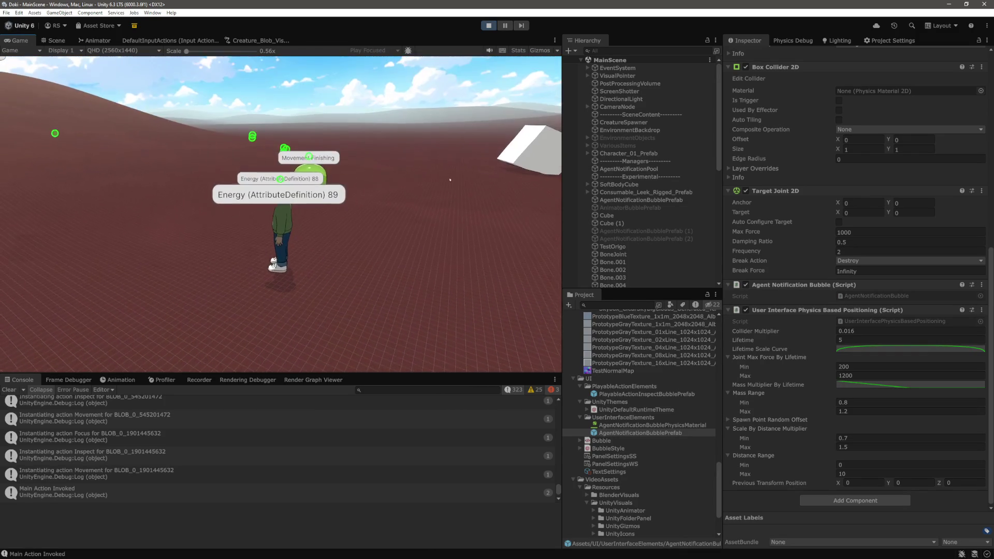
key(space)
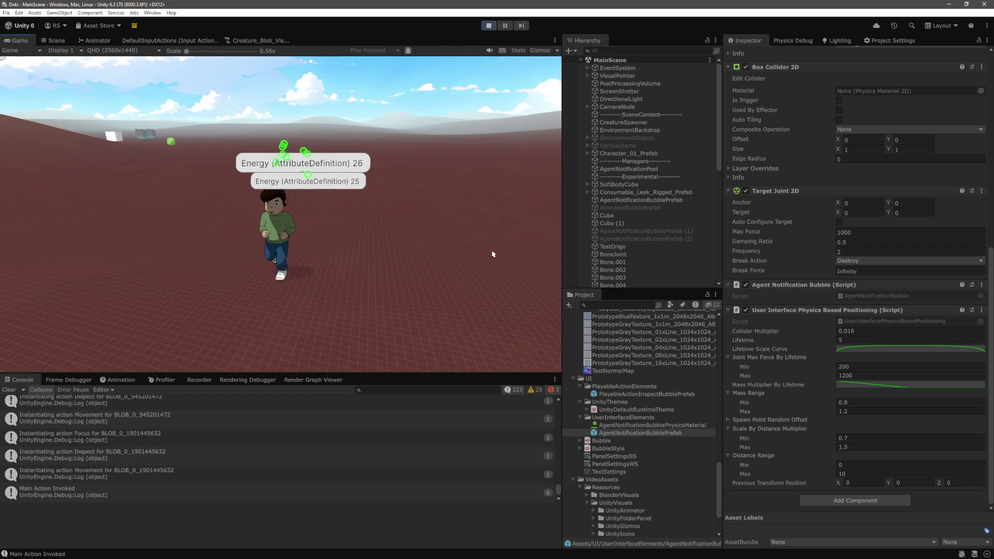
key(ctrl+p)
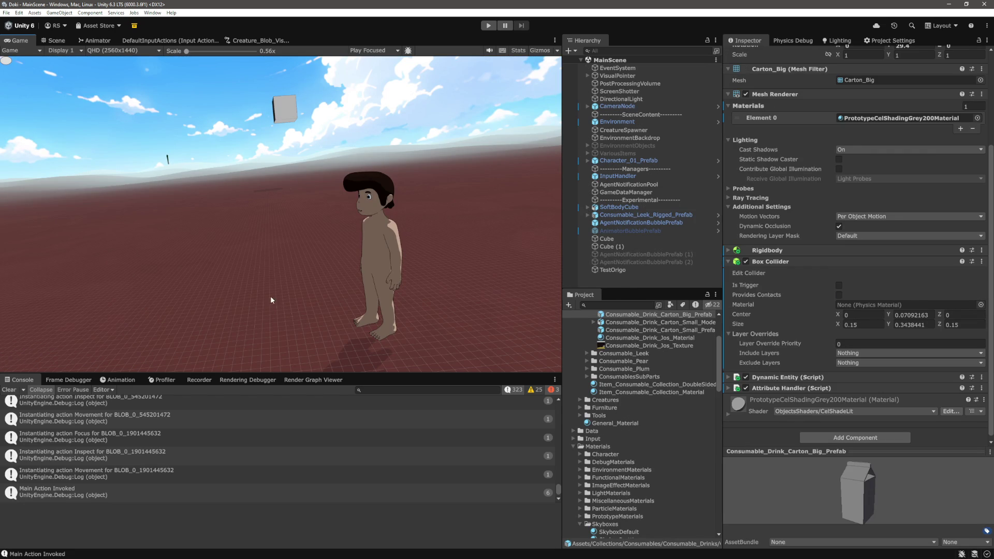
Clear all messages from the Console.
click(8, 390)
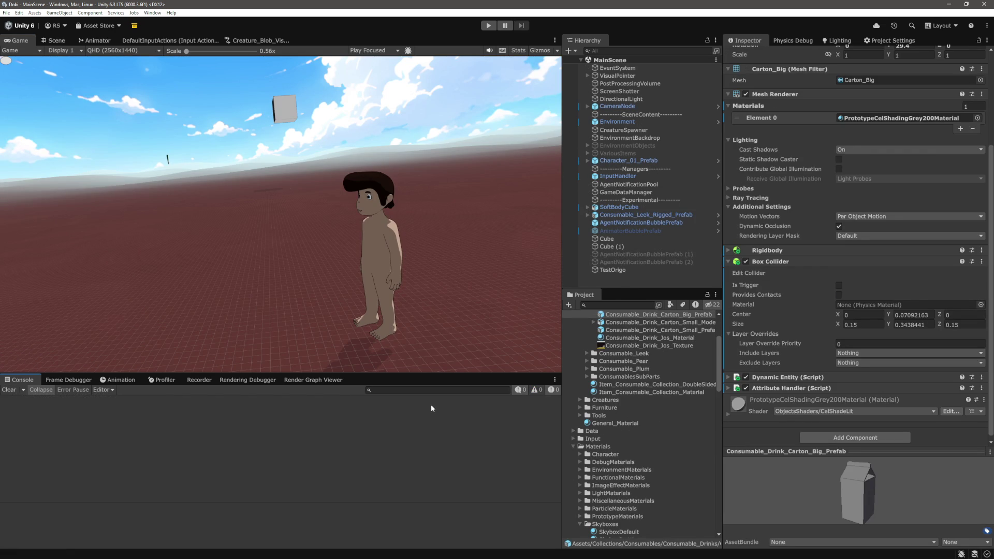